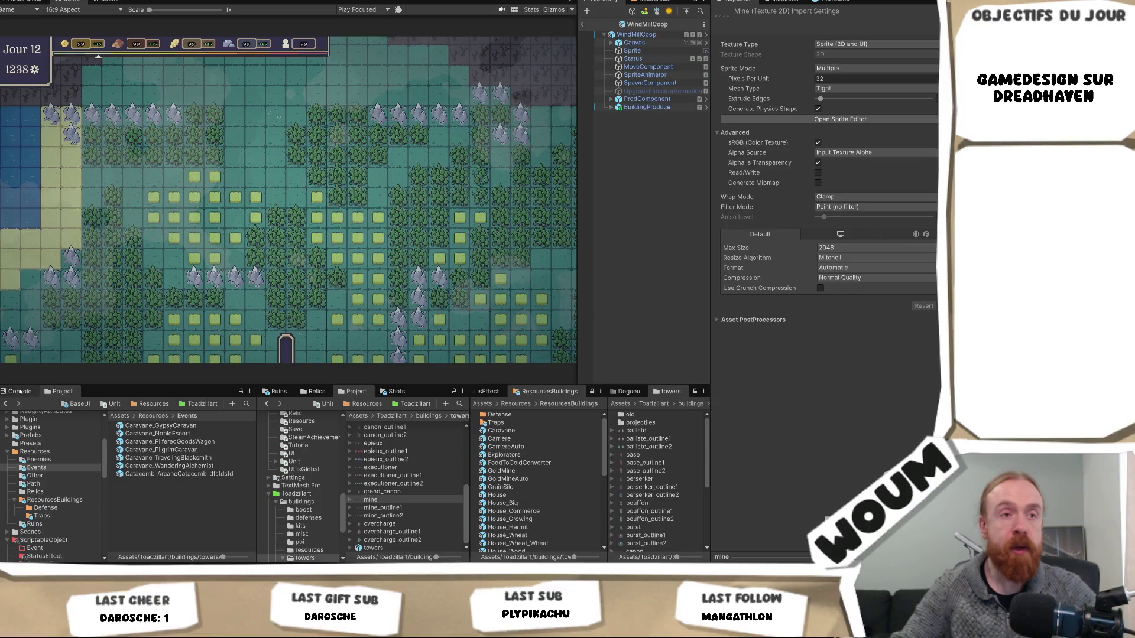
Open BuildingCaravane.cs in the code editor from its CS0534 error in the Console
left_click(22, 392)
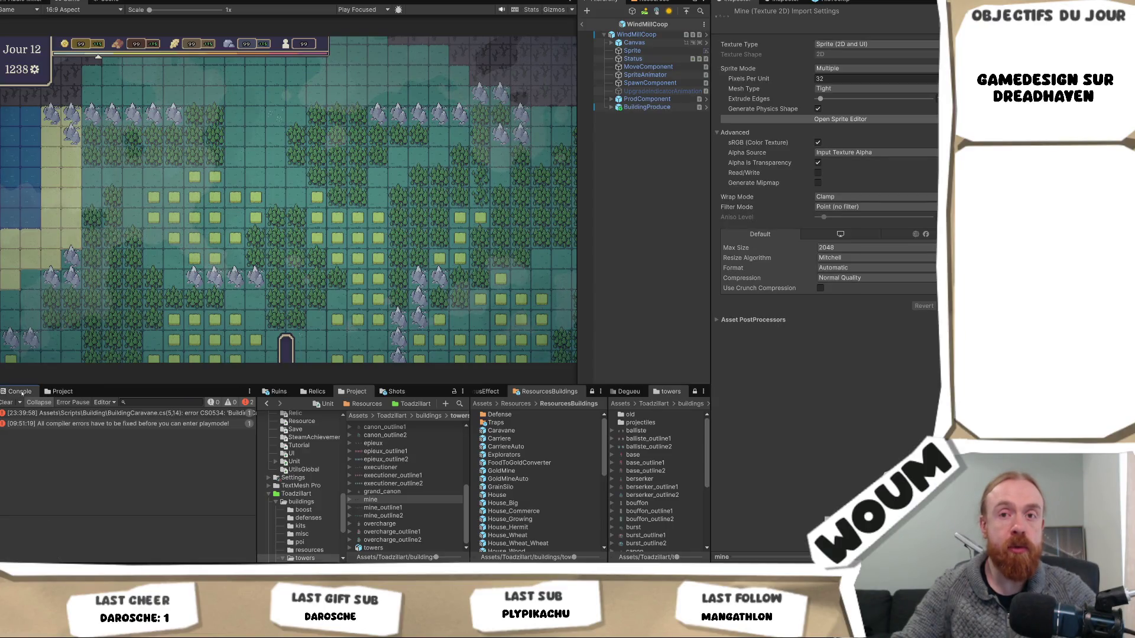
left_click(142, 414)
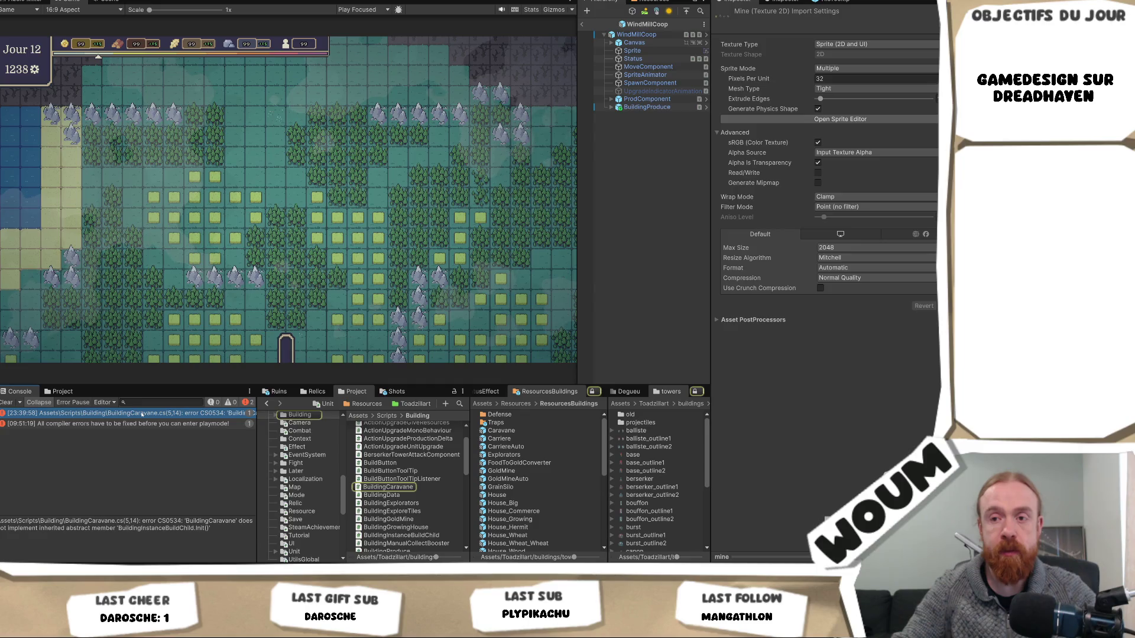
double_click(142, 414)
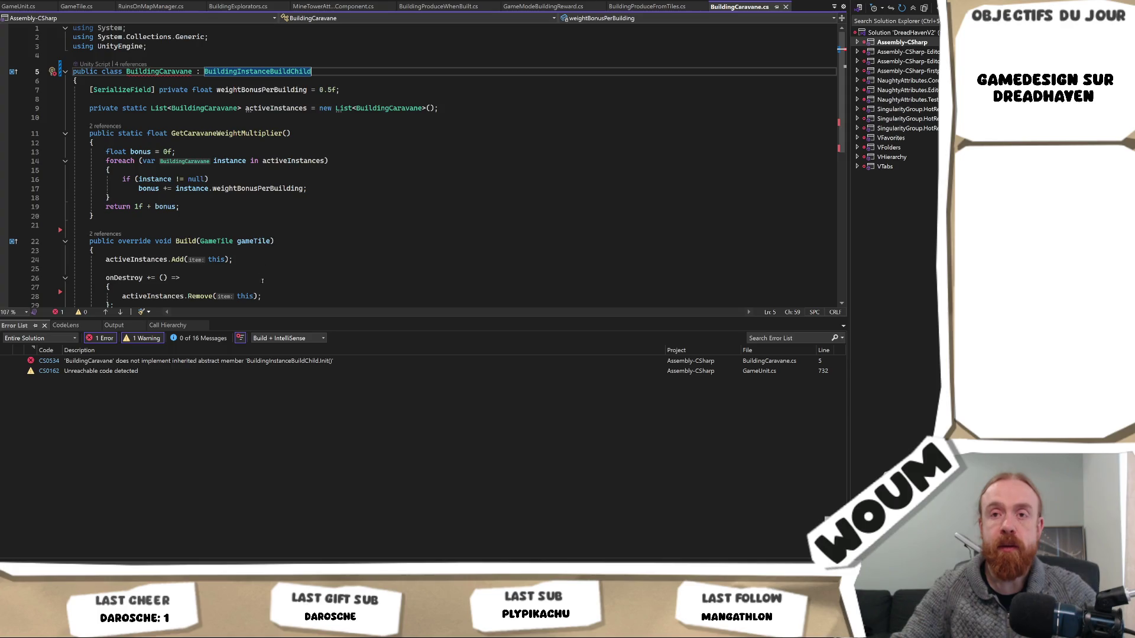
Implement the abstract class on BuildingCaravane to add the missing Init() override
left_click(243, 364)
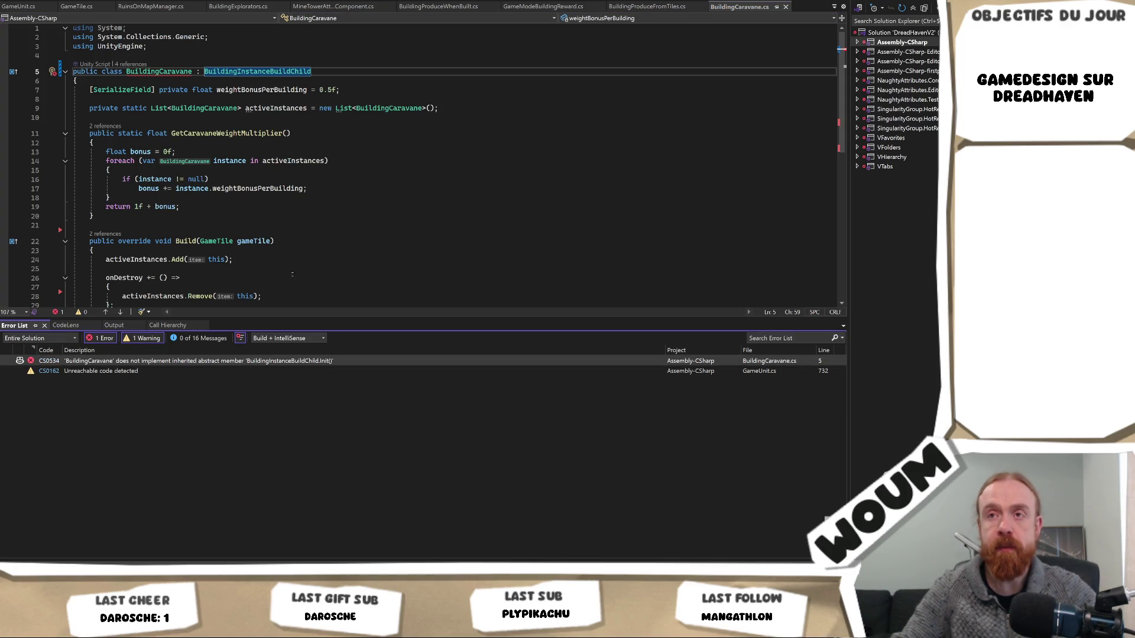
mouse_move(169, 86)
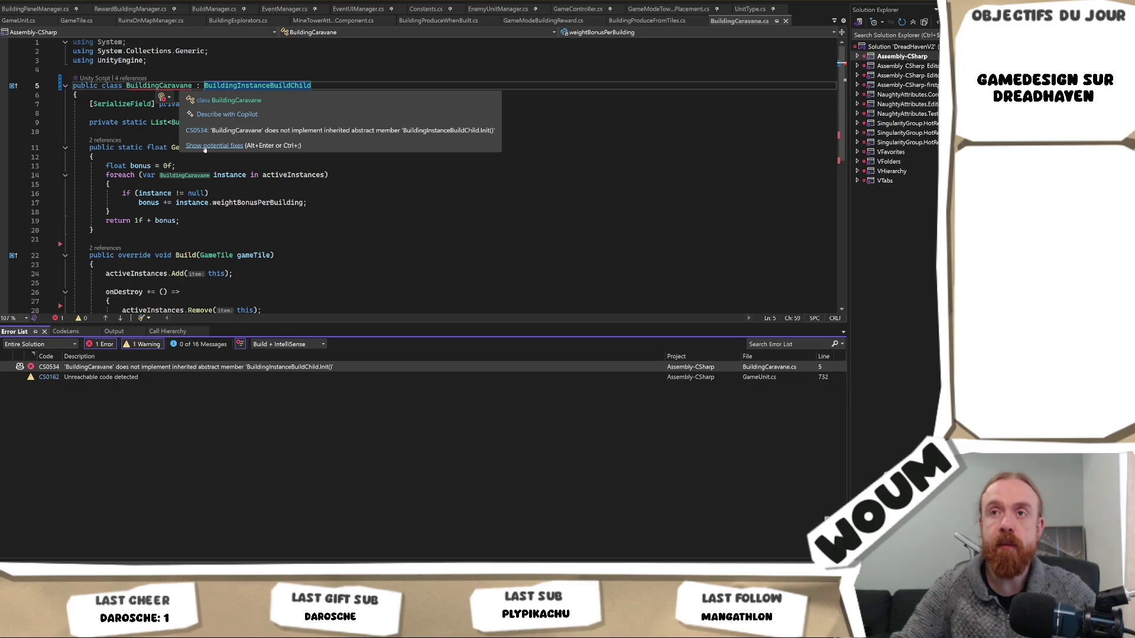
left_click(204, 146)
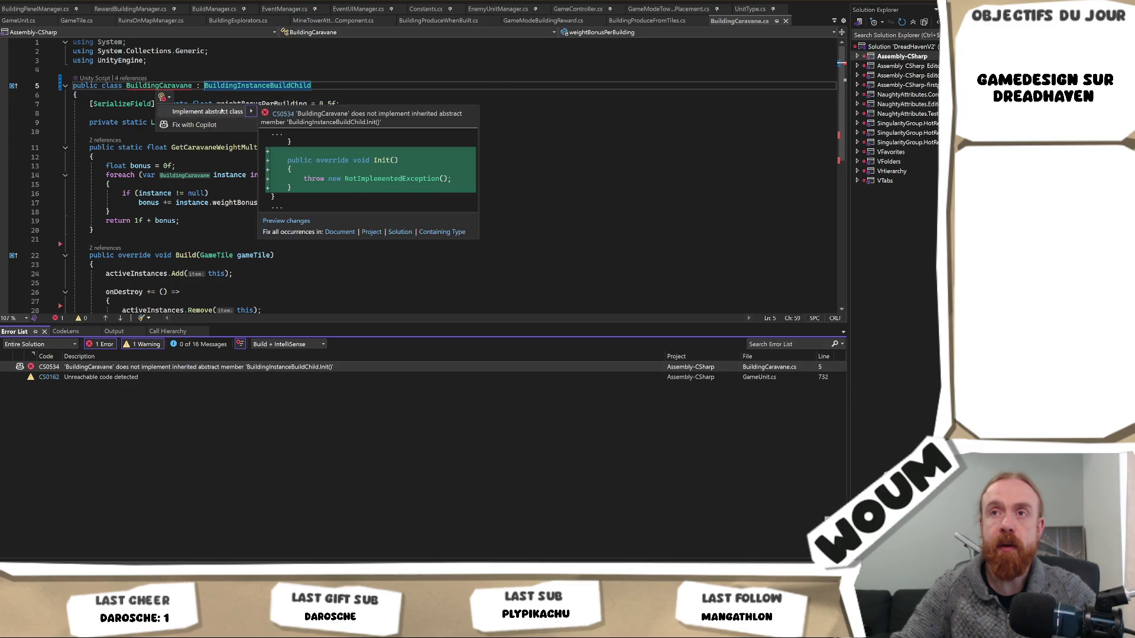
left_click(221, 111)
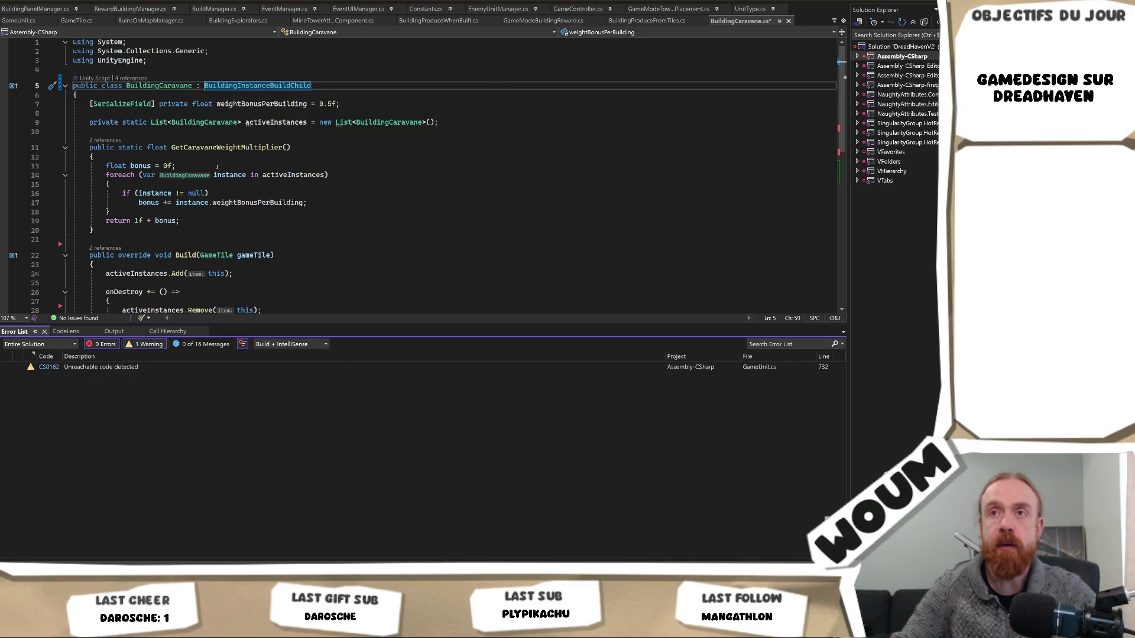
Delete the NotImplementedException line so Init() is empty, save, and return to Unity
scroll(217, 167, "down", 4)
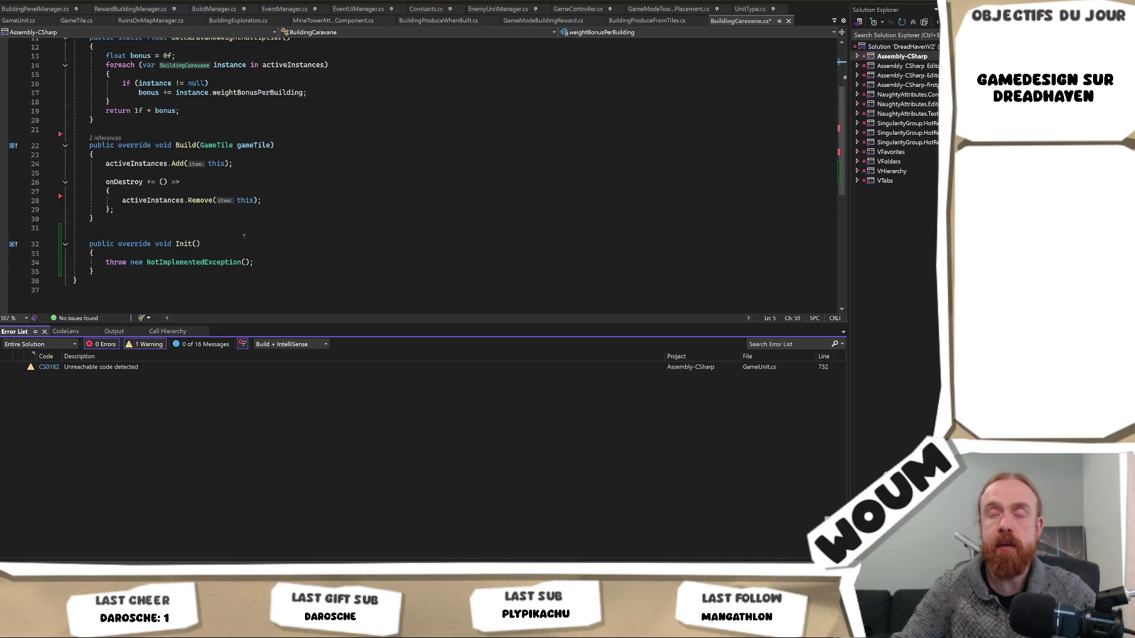
scroll(244, 236, "up", 2)
scroll(278, 297, "down", 1)
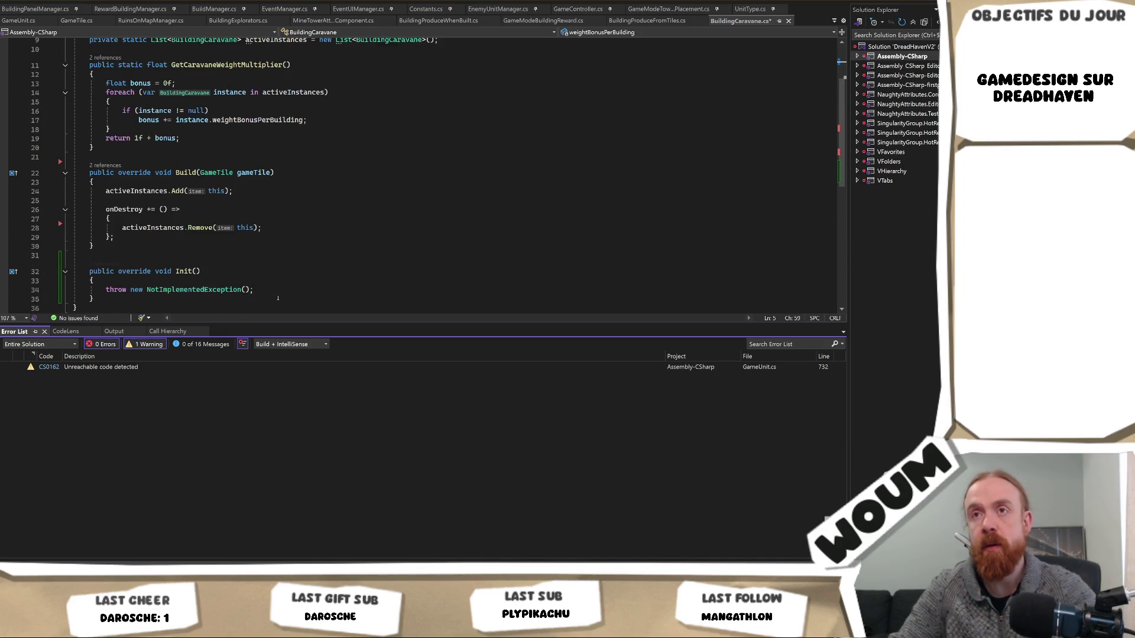
left_click(278, 298)
left_click_drag(277, 290, 278, 284)
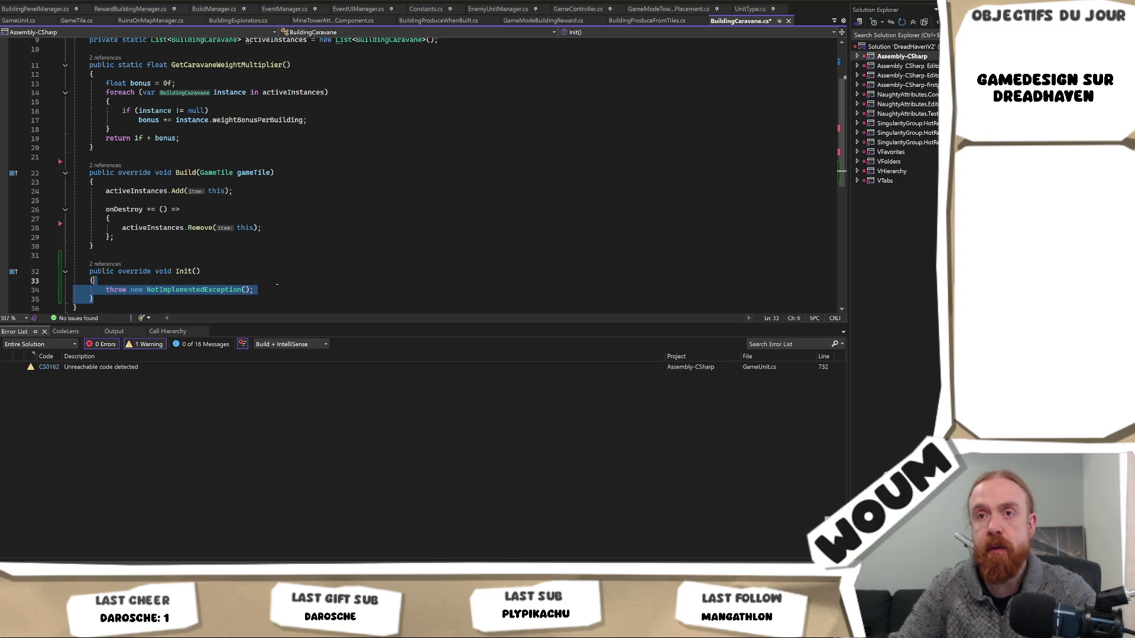
key("BackSpace")
key("Return")
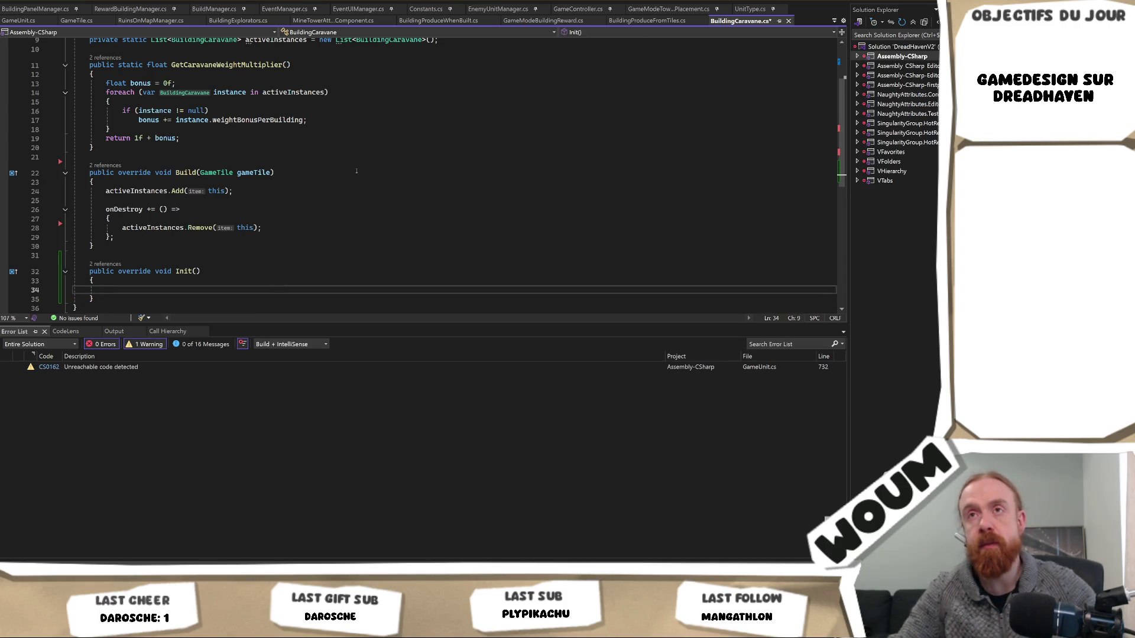
key("ctrl+s")
key("alt+Tab")
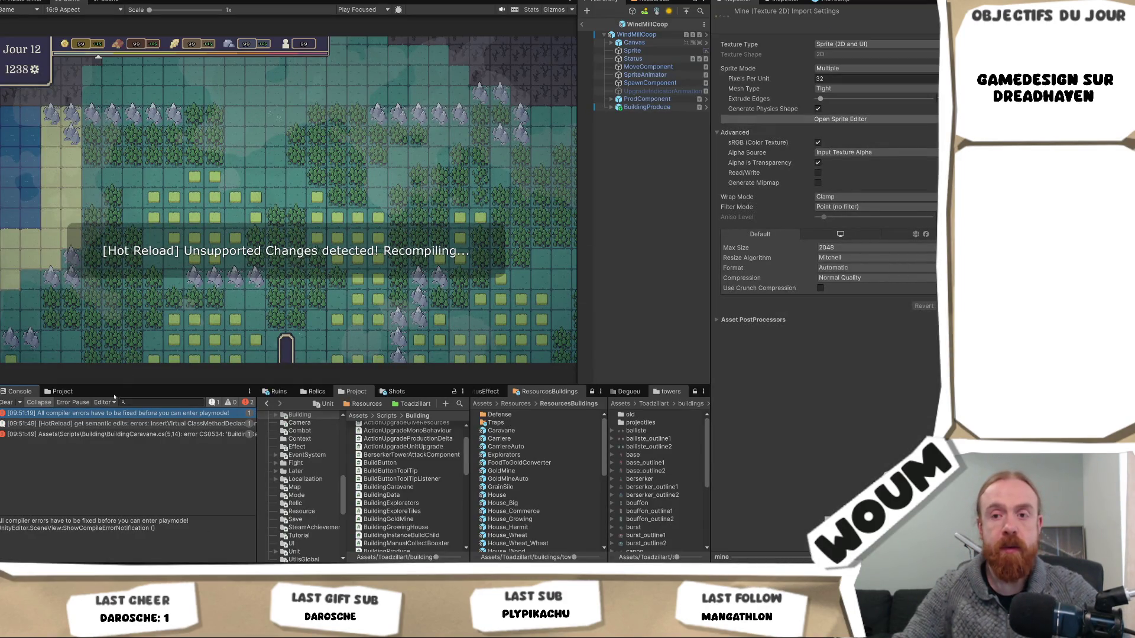
Reopen BuildingCaravane.cs from the CS0534 error still listed in the Console
left_click(92, 434)
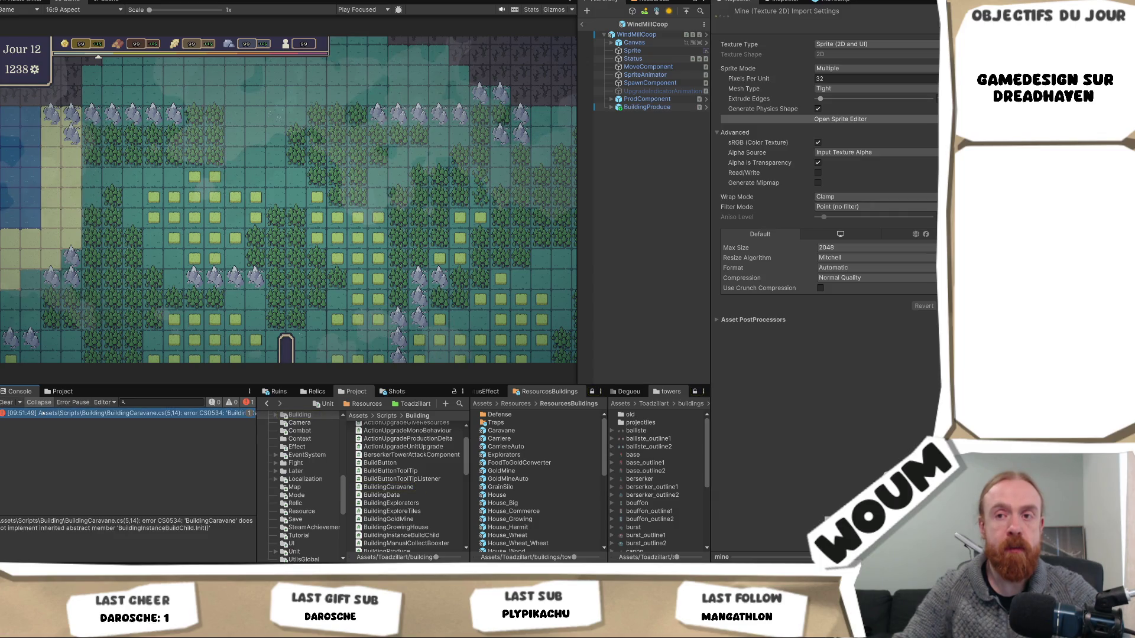
double_click(42, 413)
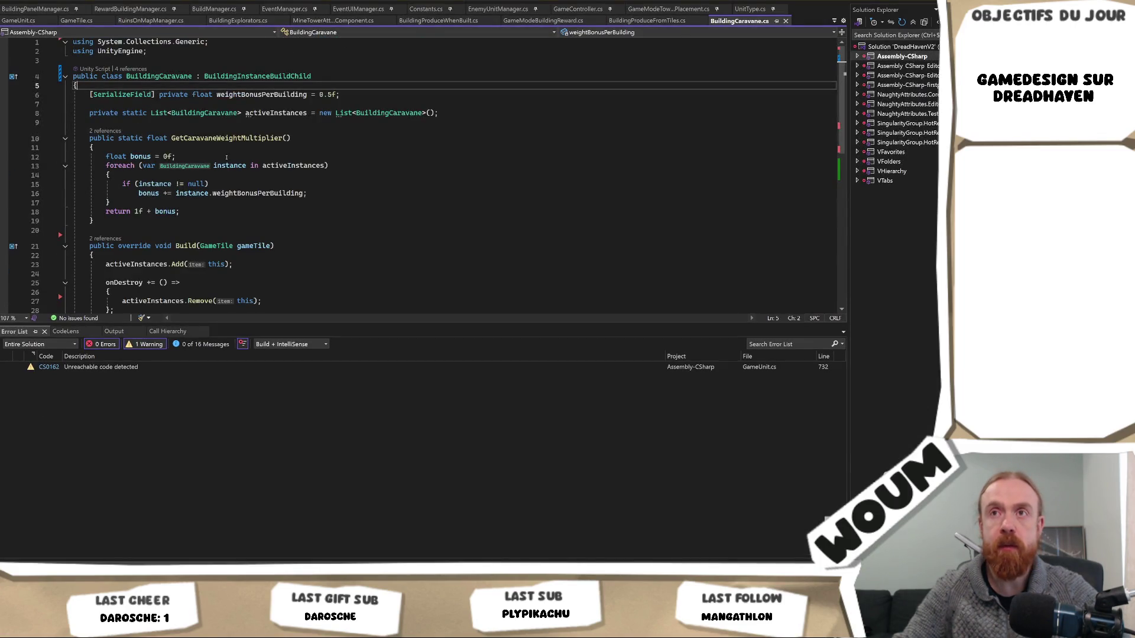
Confirm Init() exists in BuildingCaravane.cs and return to Unity to recompile
scroll(414, 177, "down", 4)
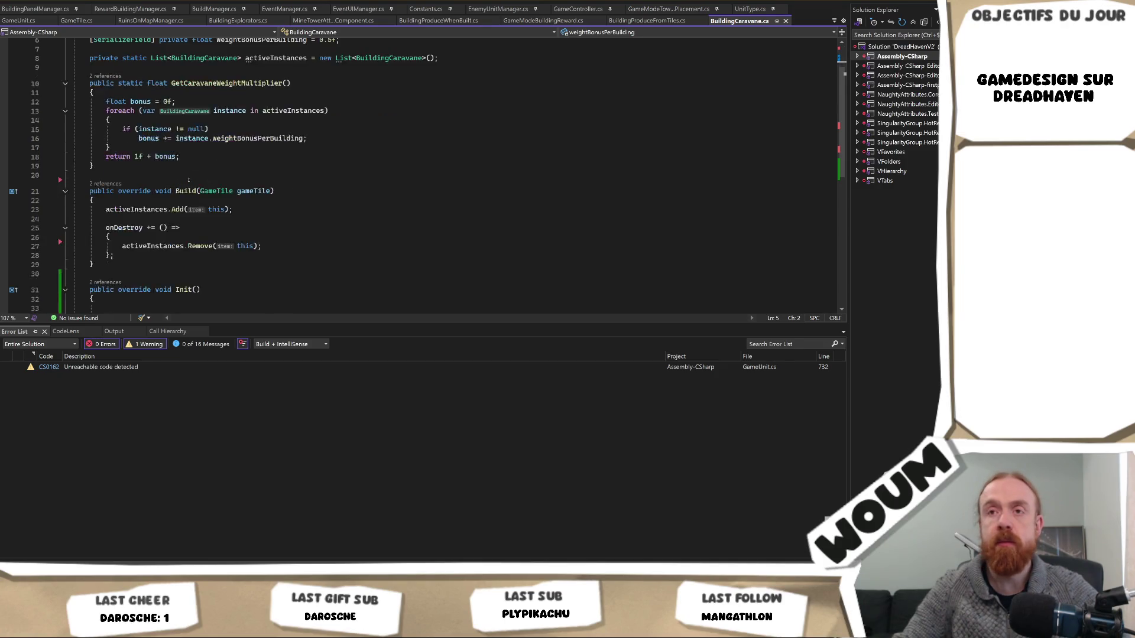
scroll(414, 178, "up", 4)
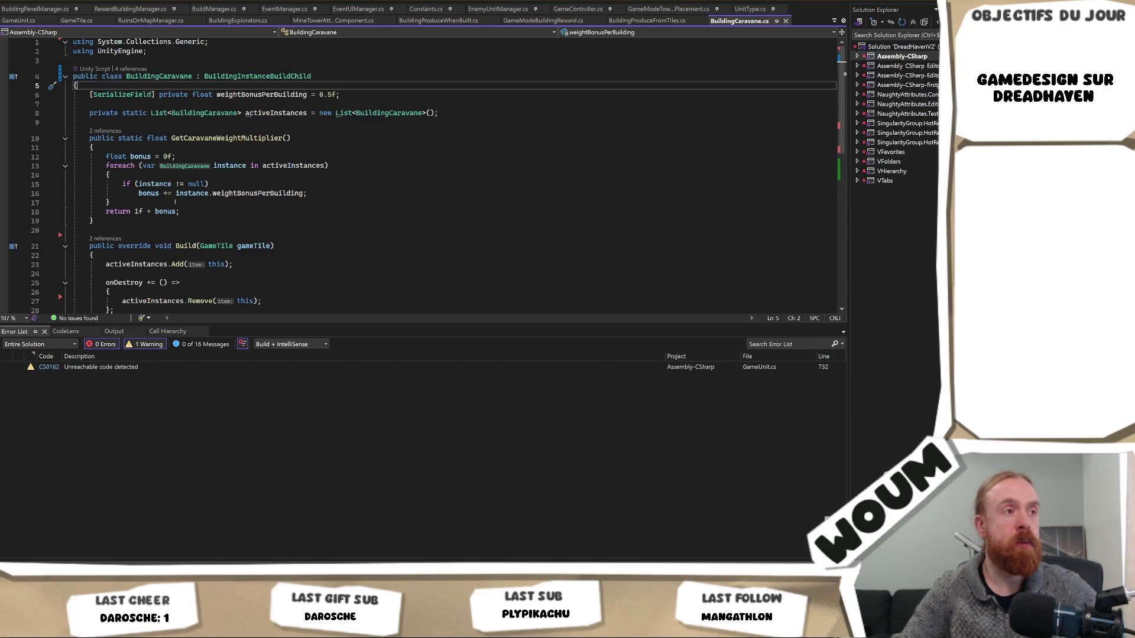
key("alt+Tab")
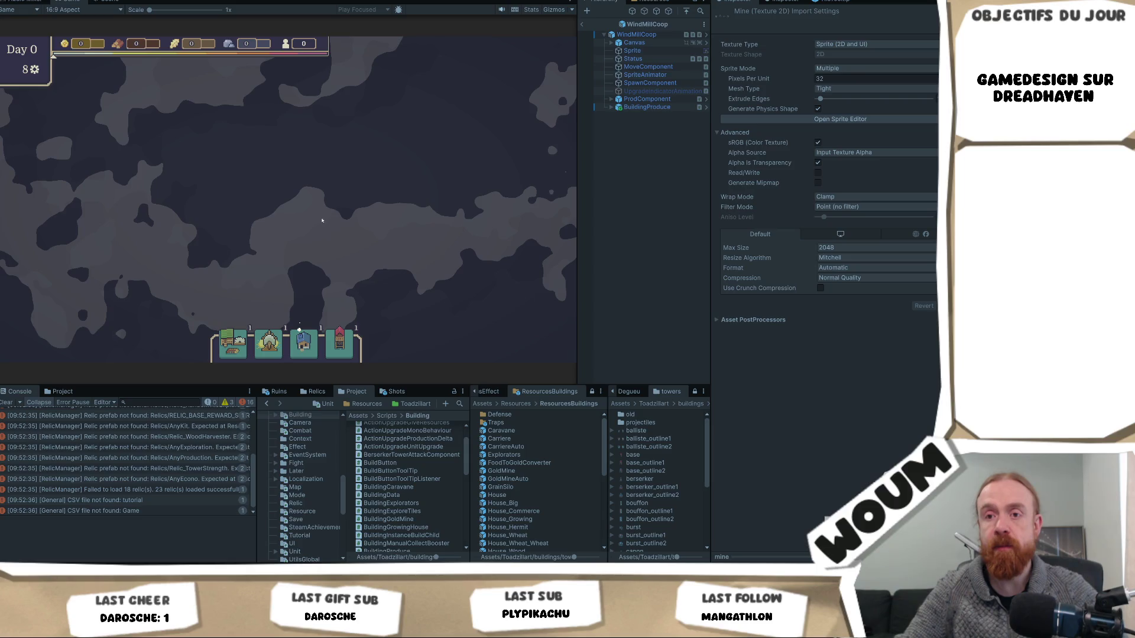
Place the town center and reveal eight surrounding fogged tiles until Day 2 arrives
left_click(285, 188)
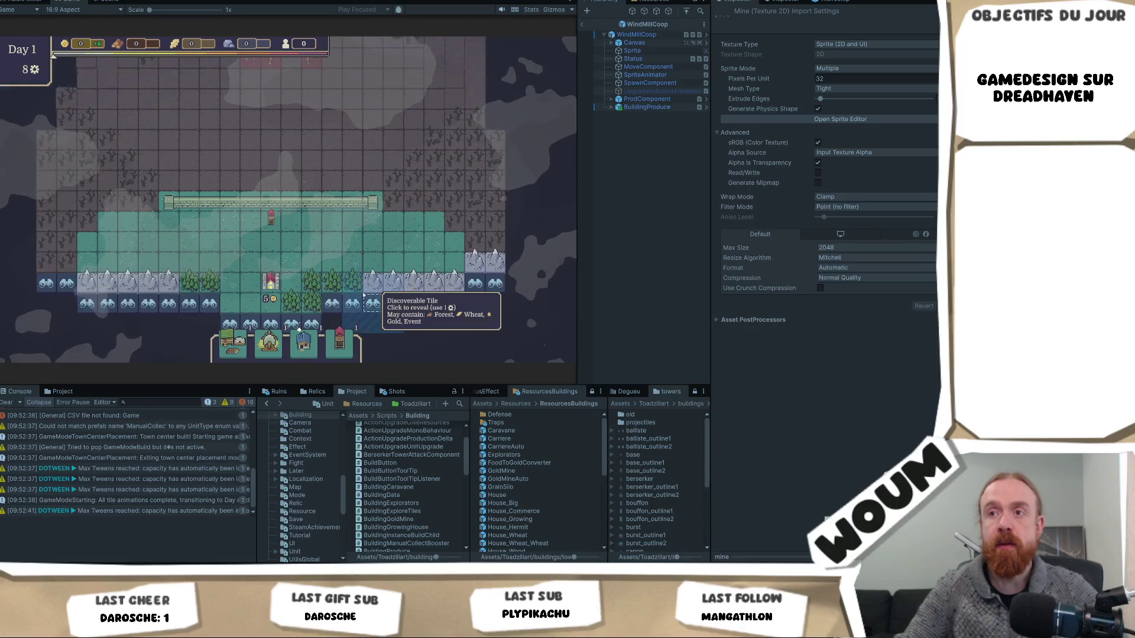
left_click(295, 212)
left_click(296, 253)
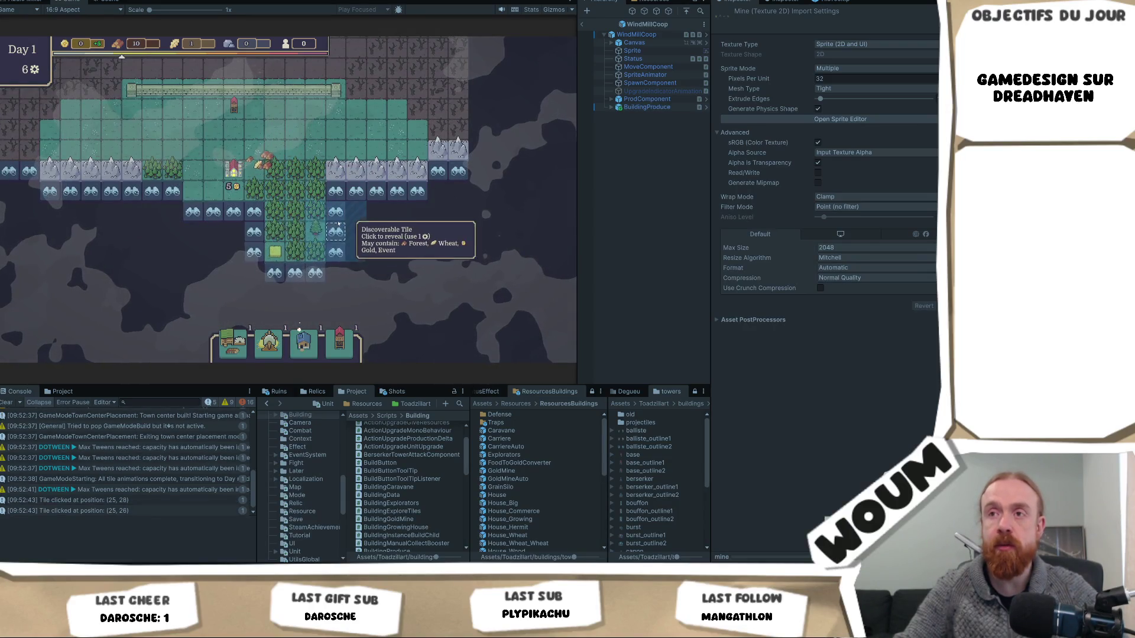
left_click(335, 232)
left_click(335, 273)
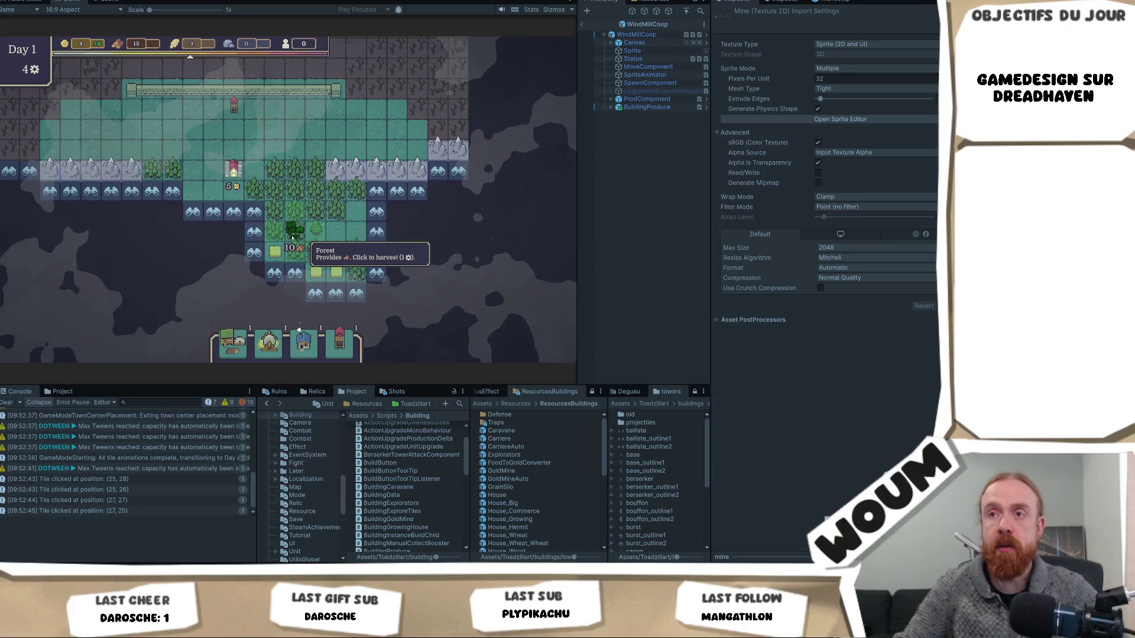
left_click(254, 232)
left_click(196, 252)
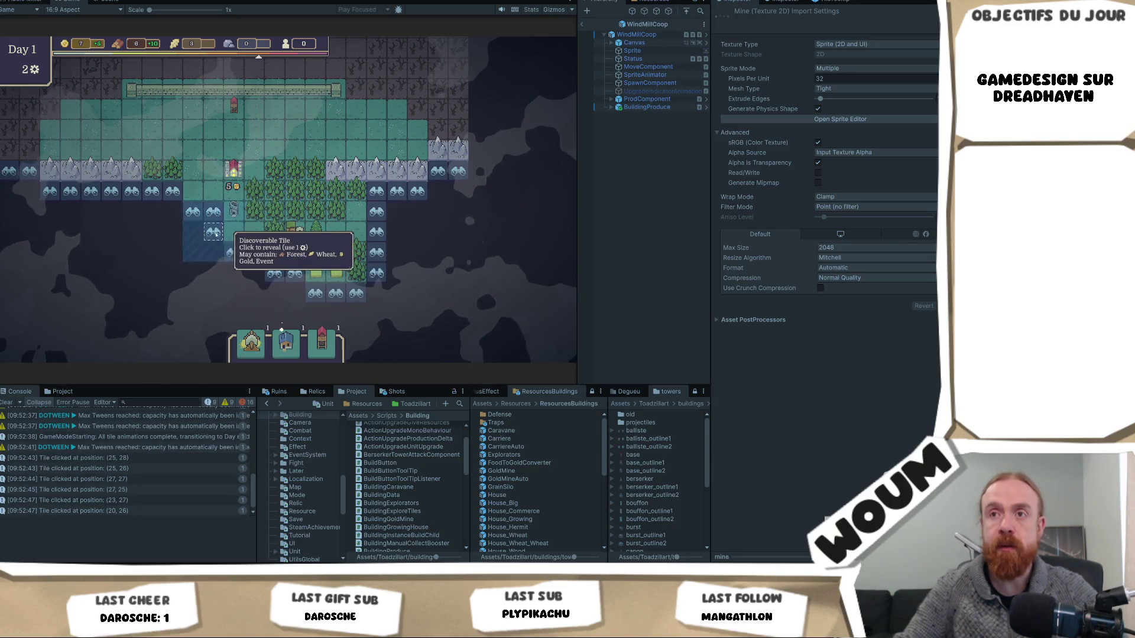
left_click(214, 232)
left_click(234, 290)
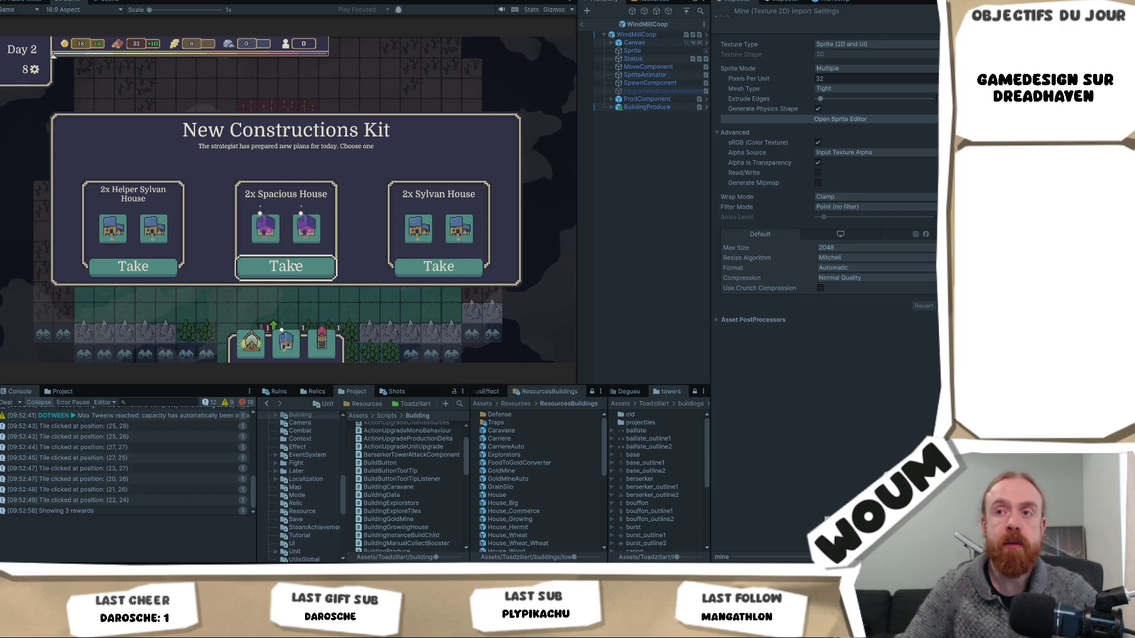
Take the 2x Spacious House option in the New Constructions Kit panel
left_click(323, 268)
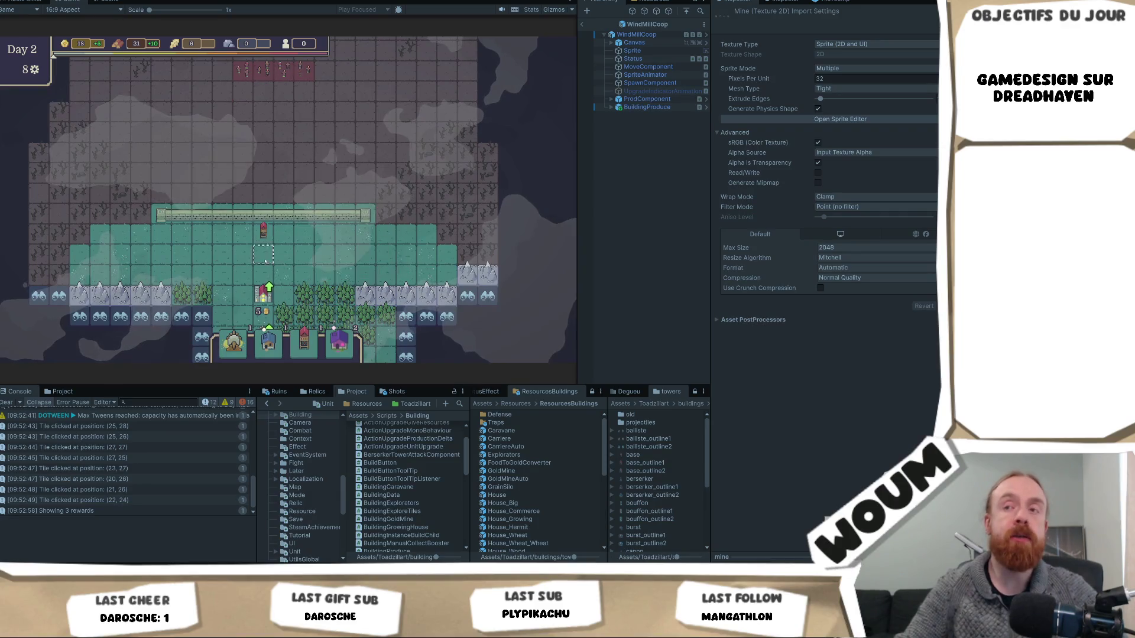
scroll(348, 251, "up", 2)
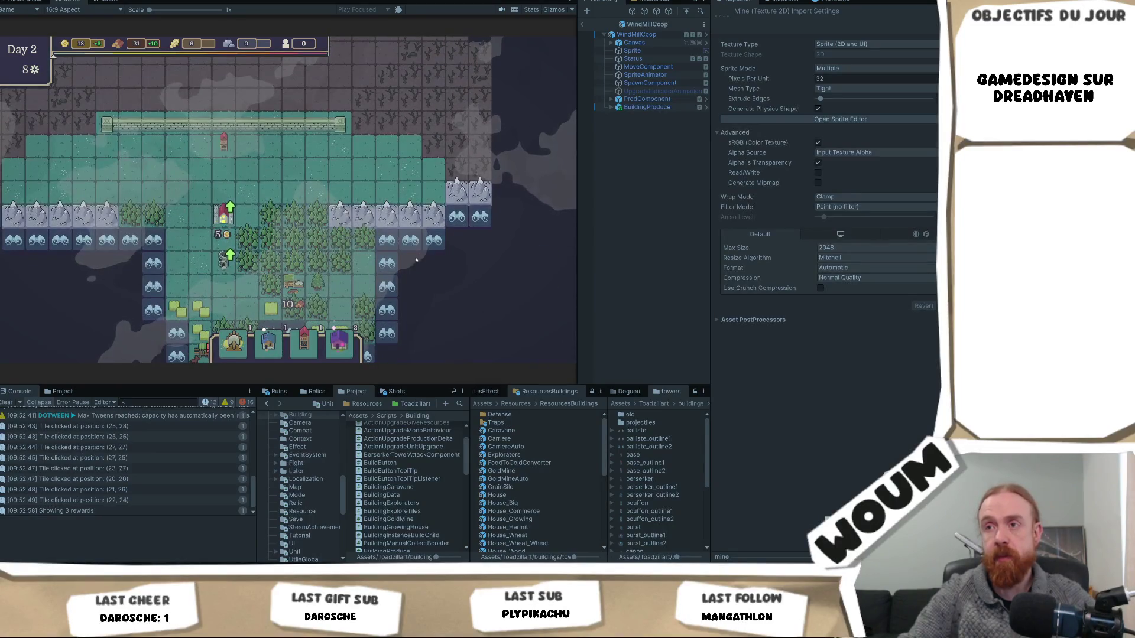
Zoom out over the Base Tower and widen the Game view
mouse_move(410, 243)
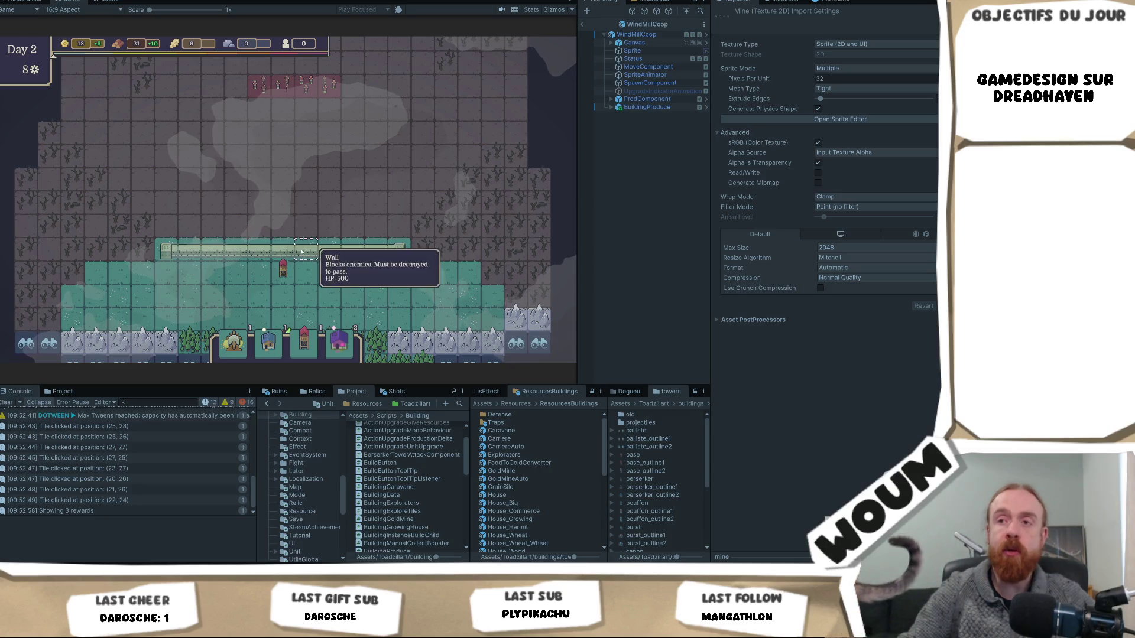
scroll(295, 248, "down", 5)
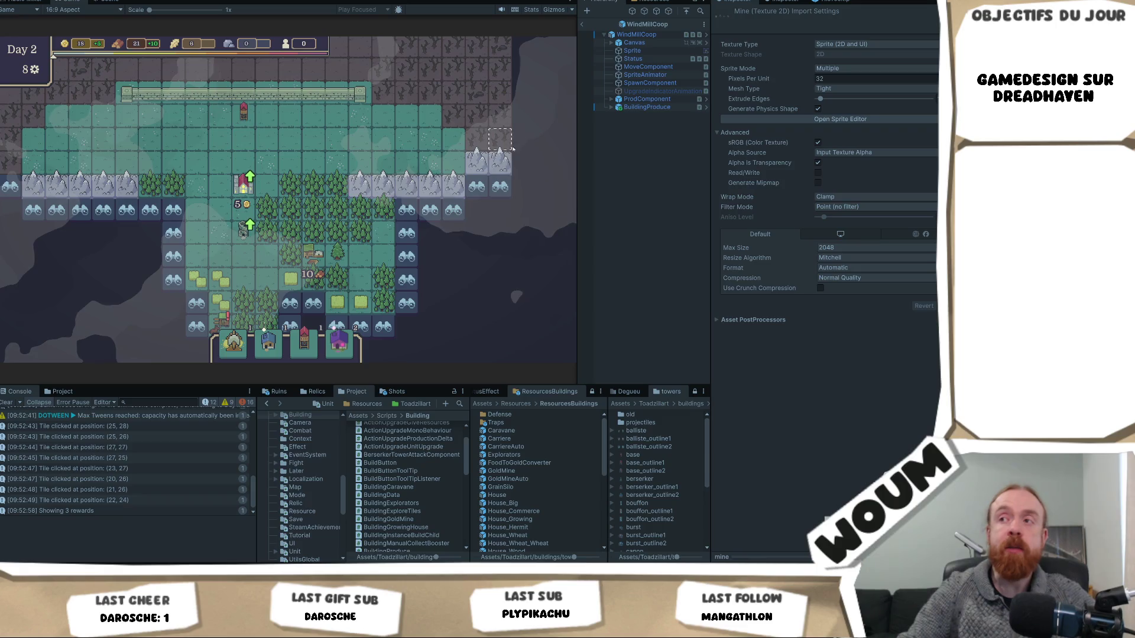
left_click(574, 145)
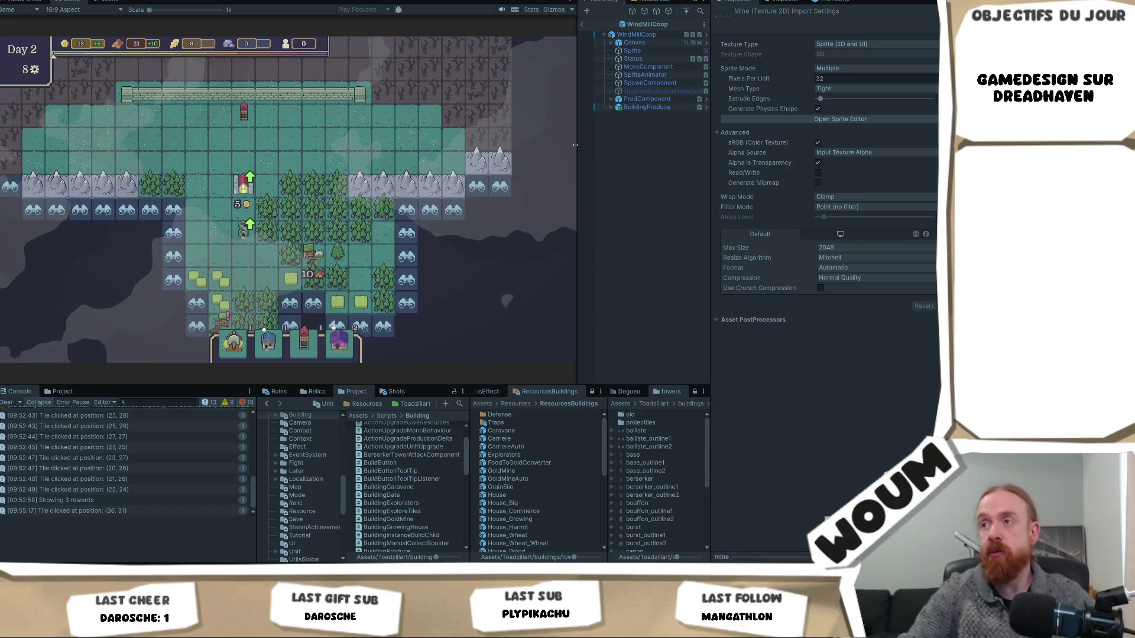
left_click_drag(575, 146, 627, 145)
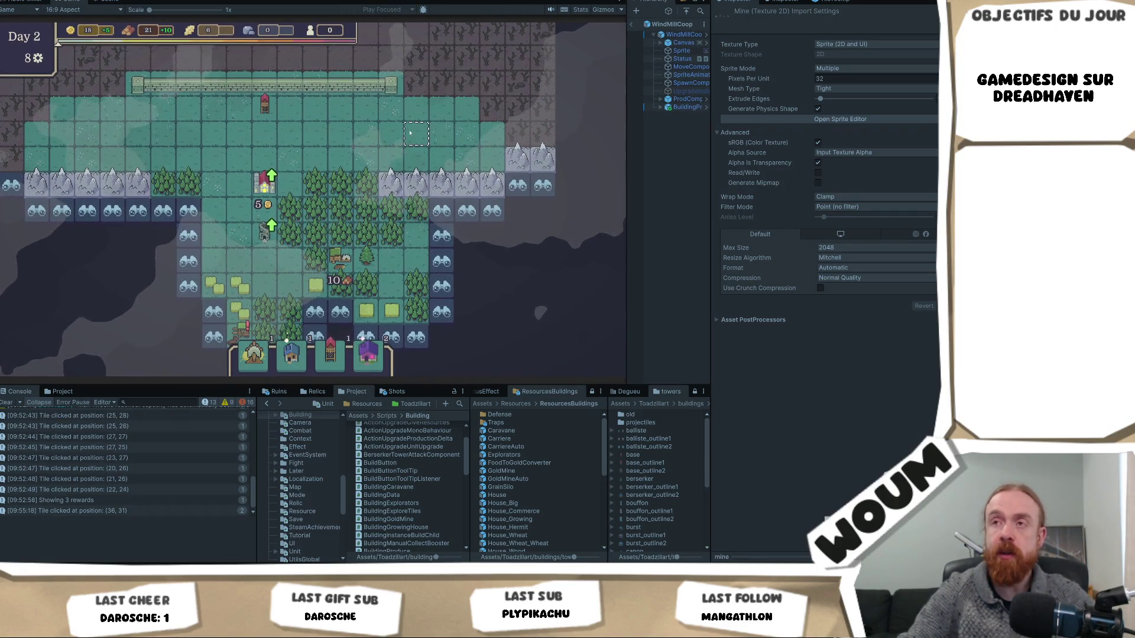
Pan south to bring the village's southern fields and forests into view
left_click_drag(410, 133, 435, 218)
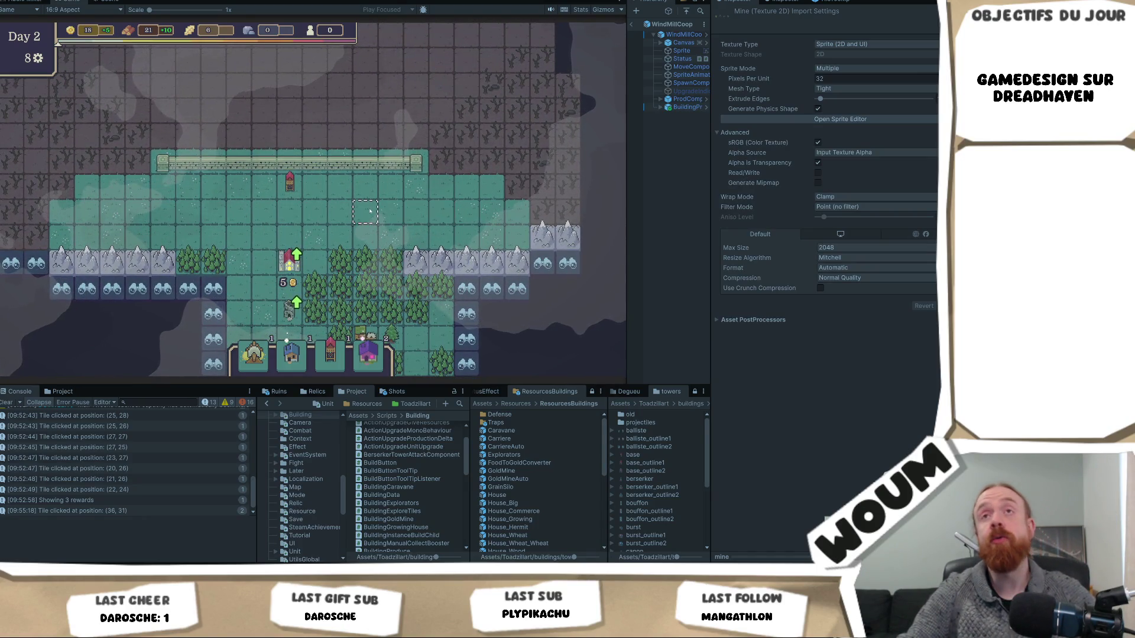
mouse_move(290, 182)
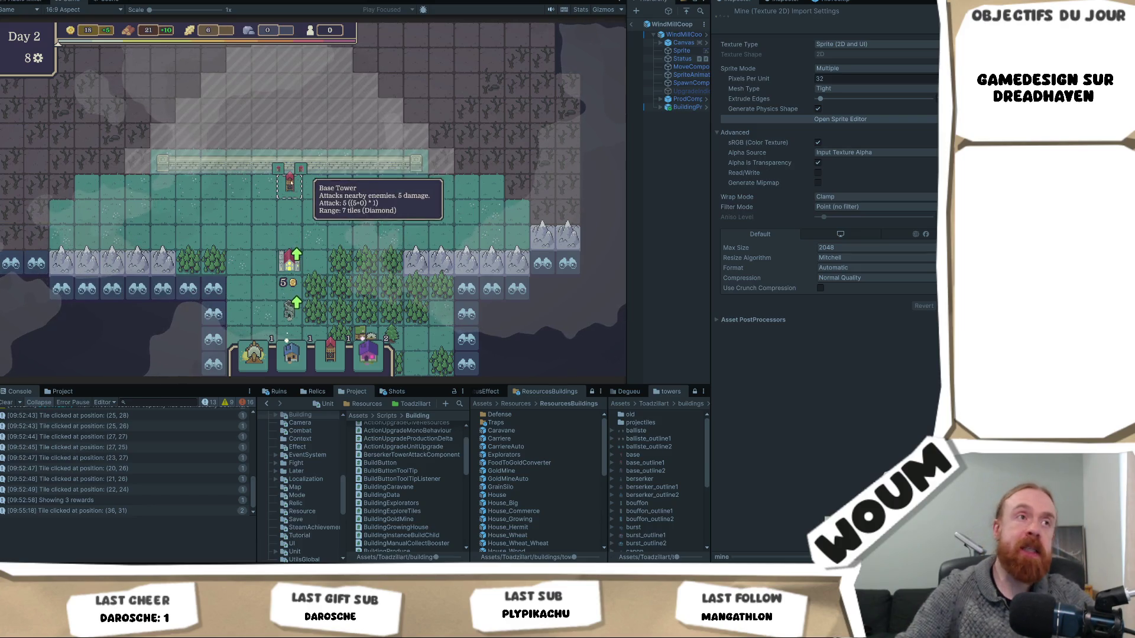
key("s")
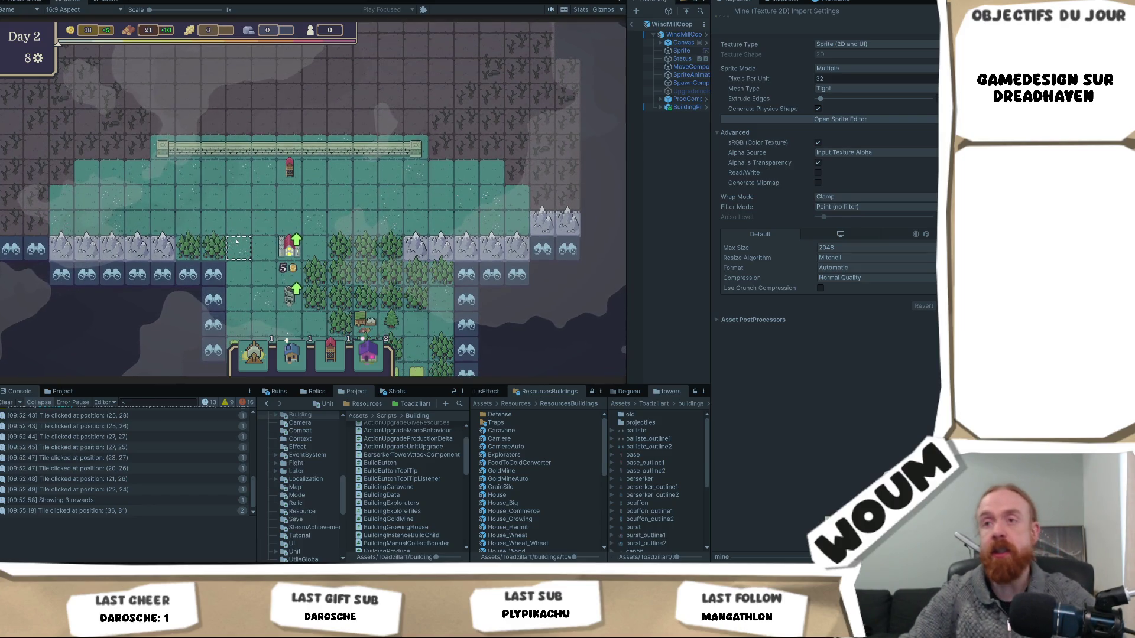
scroll(233, 277, "down", 1)
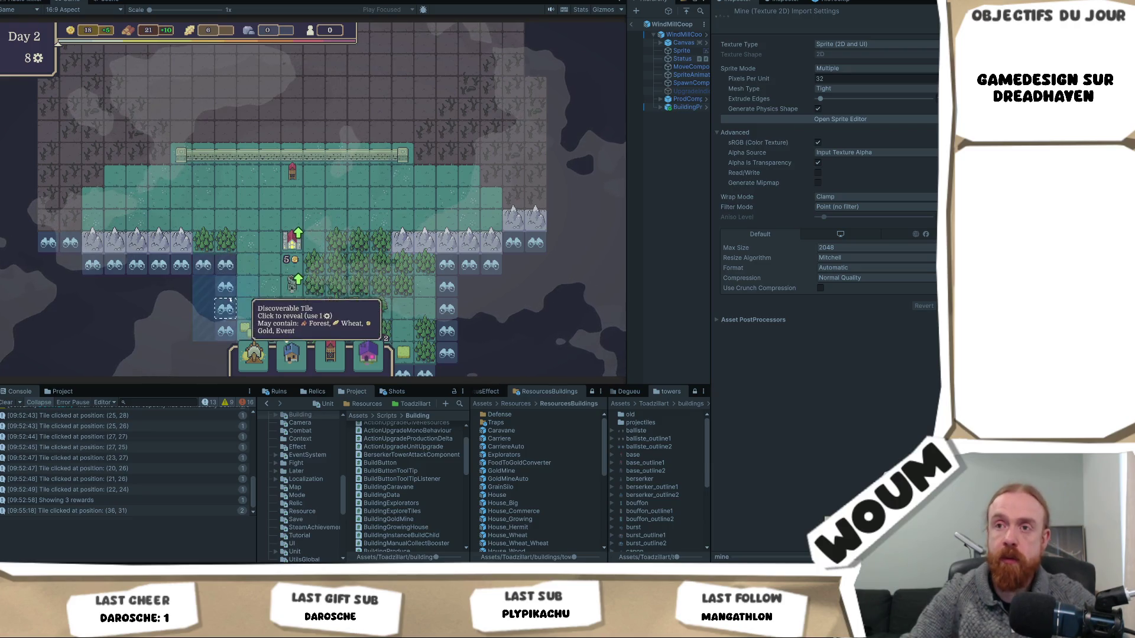
left_click_drag(263, 293, 263, 256)
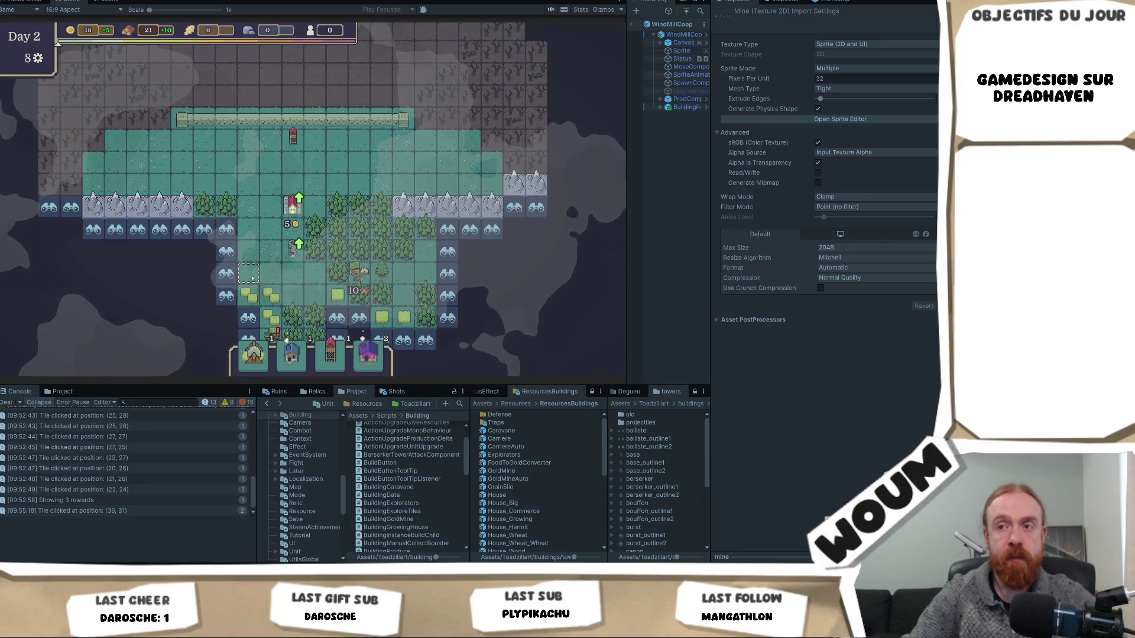
Pan south and zoom in on the wheat fields and forest below the base
mouse_move(286, 349)
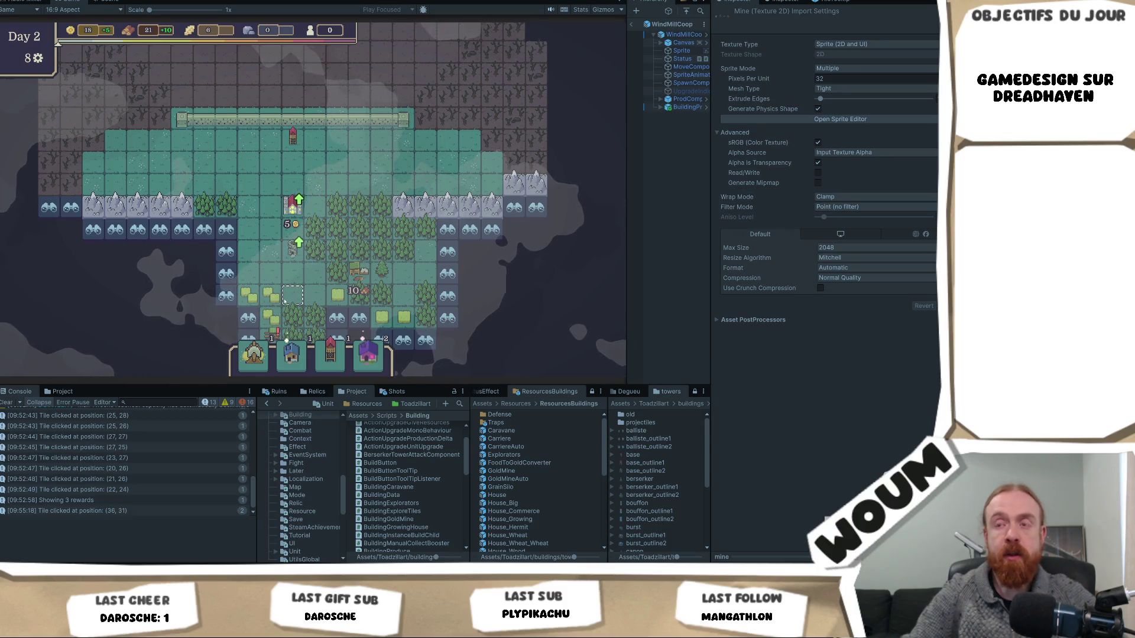
left_click_drag(293, 294, 284, 241)
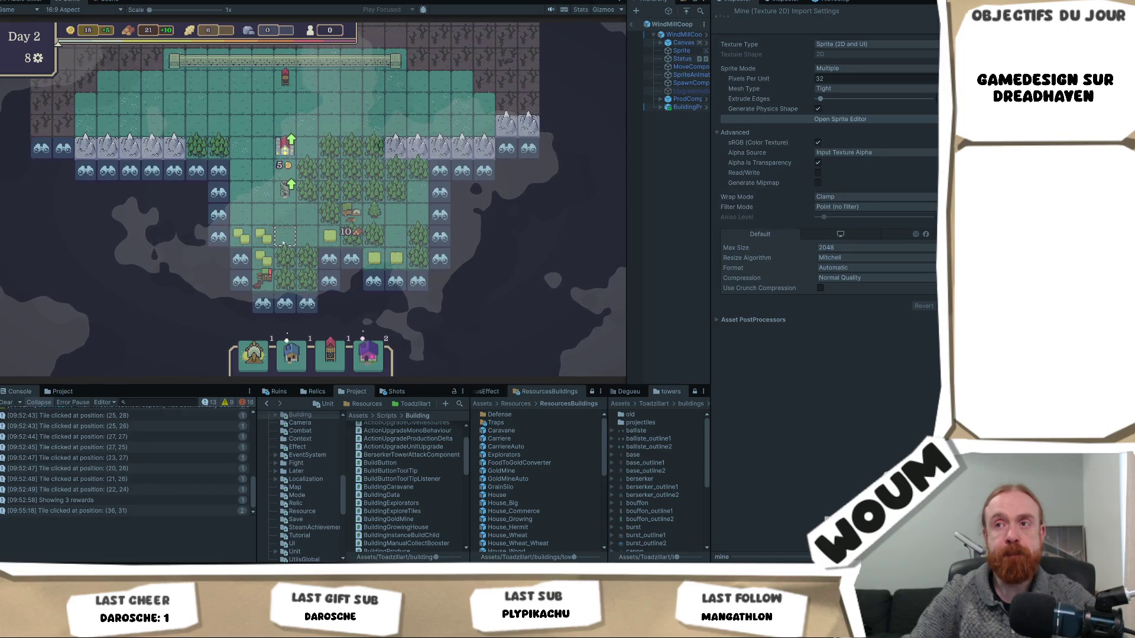
scroll(284, 241, "up", 1)
scroll(297, 234, "up", 1)
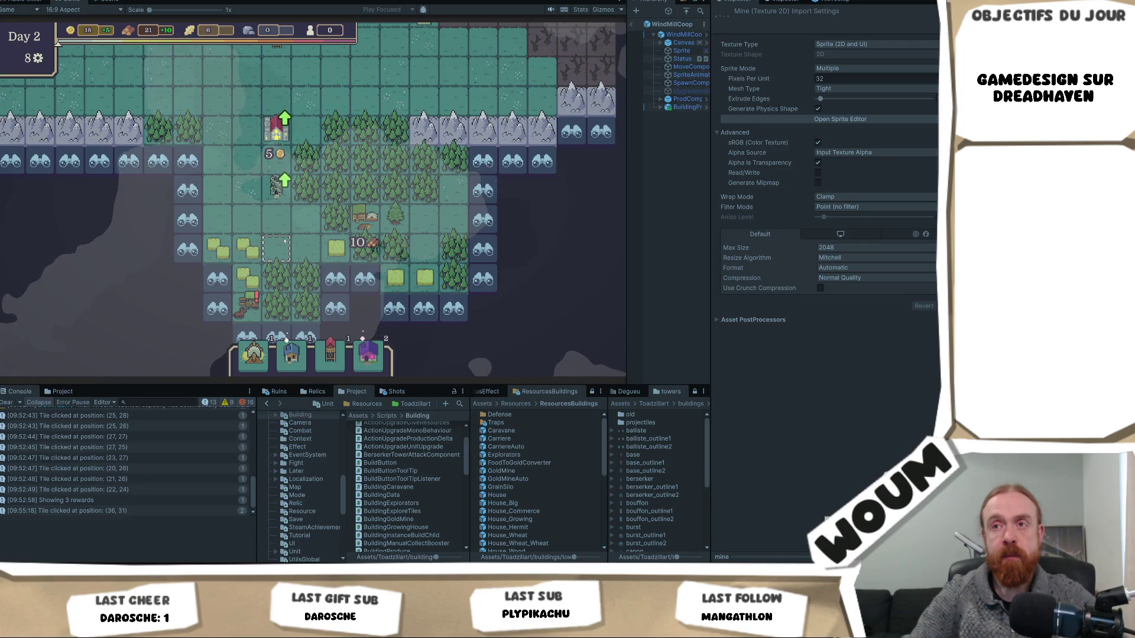
Check discoverable tile tooltips around the base and pan to its southern edge
mouse_move(287, 182)
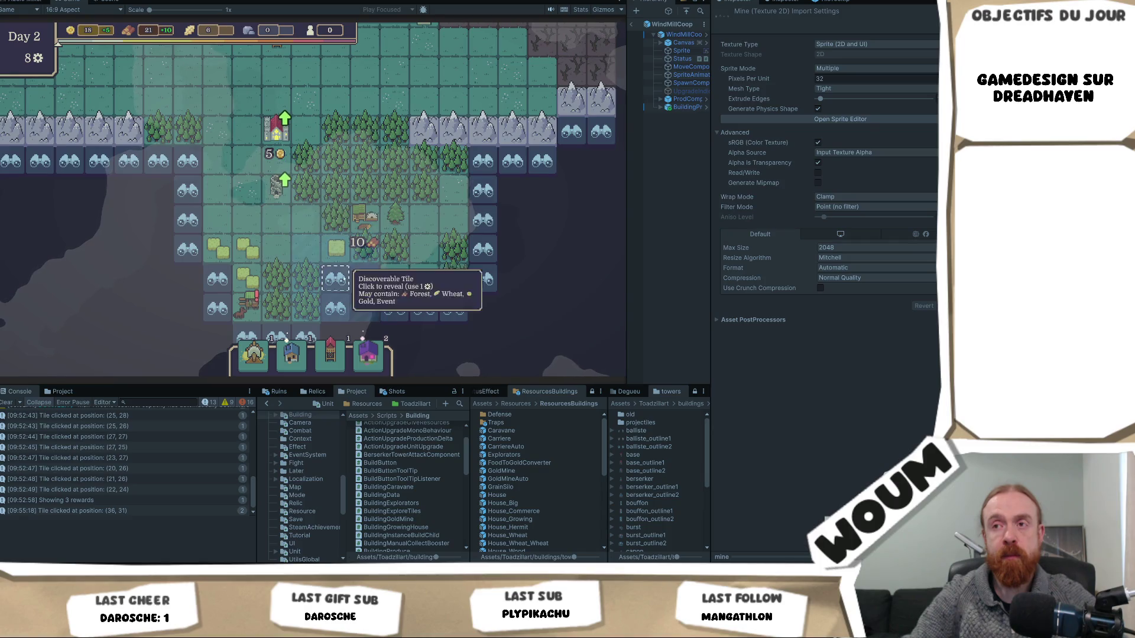
mouse_move(390, 316)
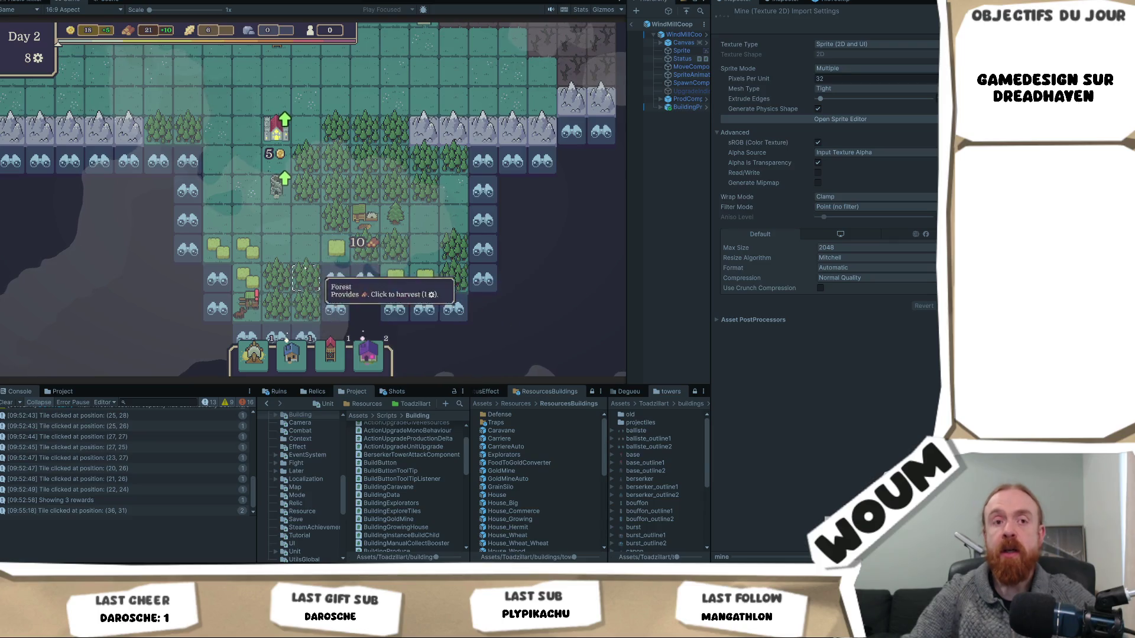
scroll(294, 230, "down", 3)
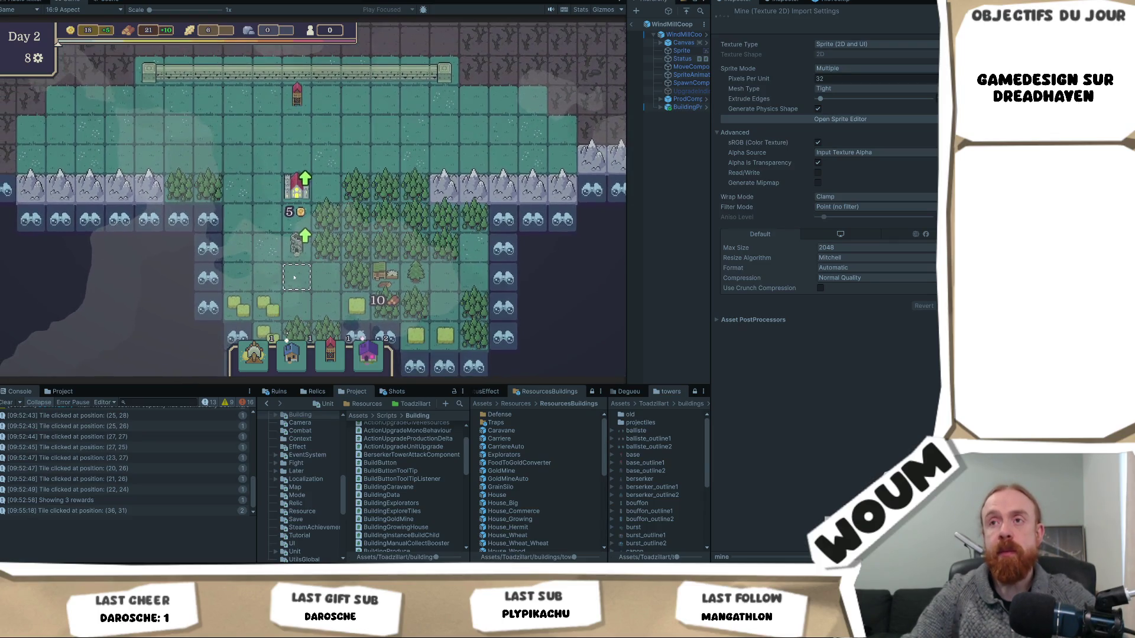
scroll(294, 277, "up", 2)
scroll(296, 304, "down", 1)
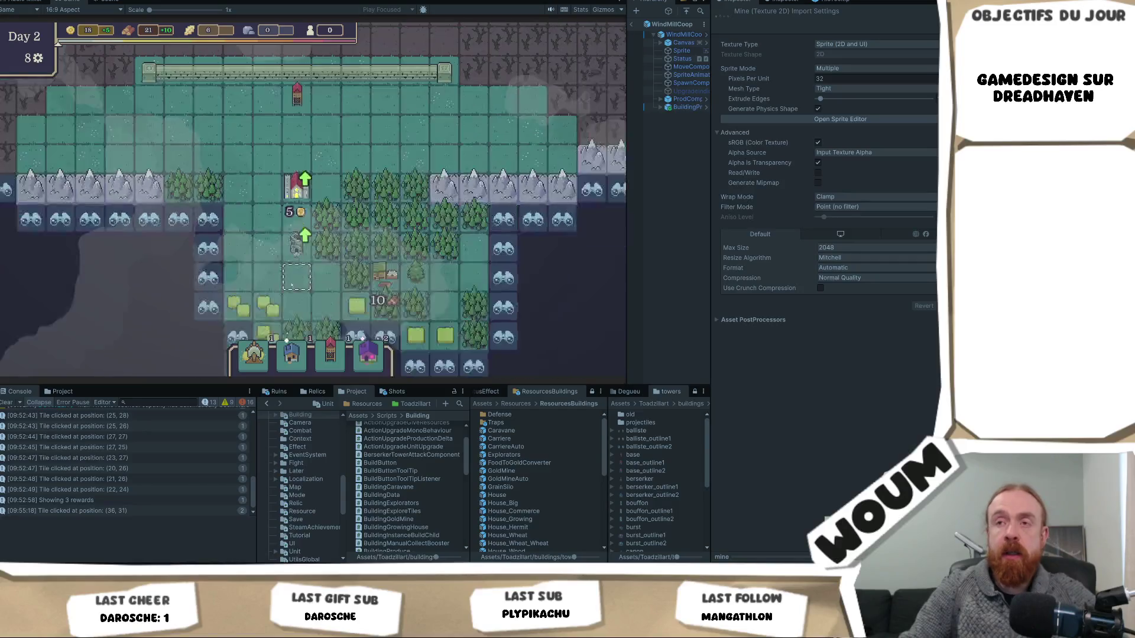
left_click_drag(308, 295, 308, 243)
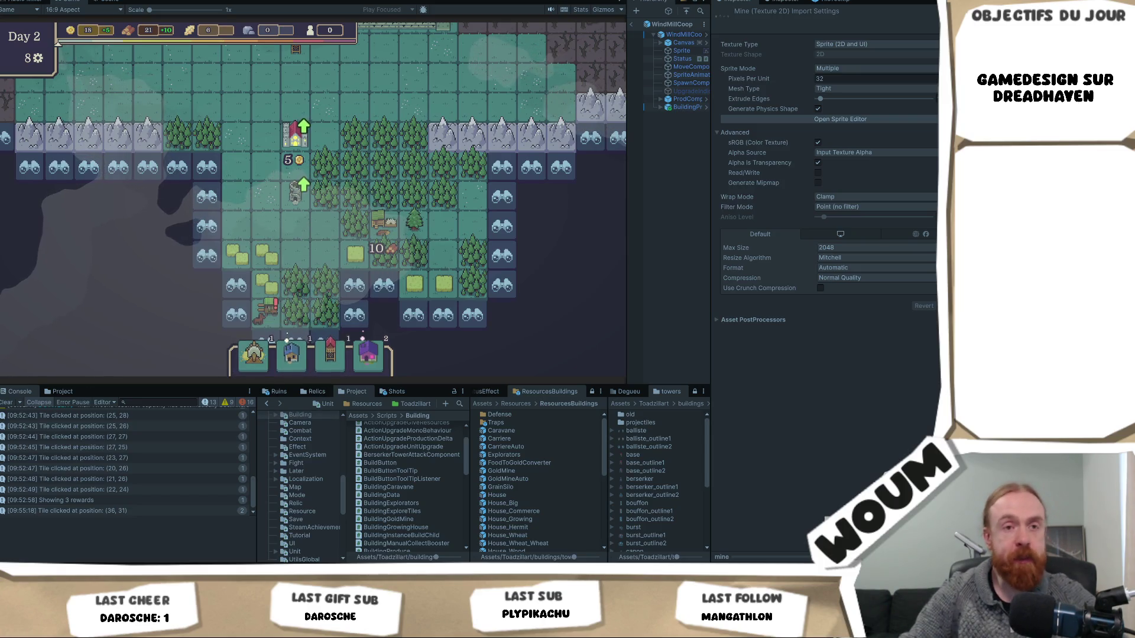
Pan between the wall and southern forests, then north toward the red enemy marker
left_click_drag(448, 85, 443, 154)
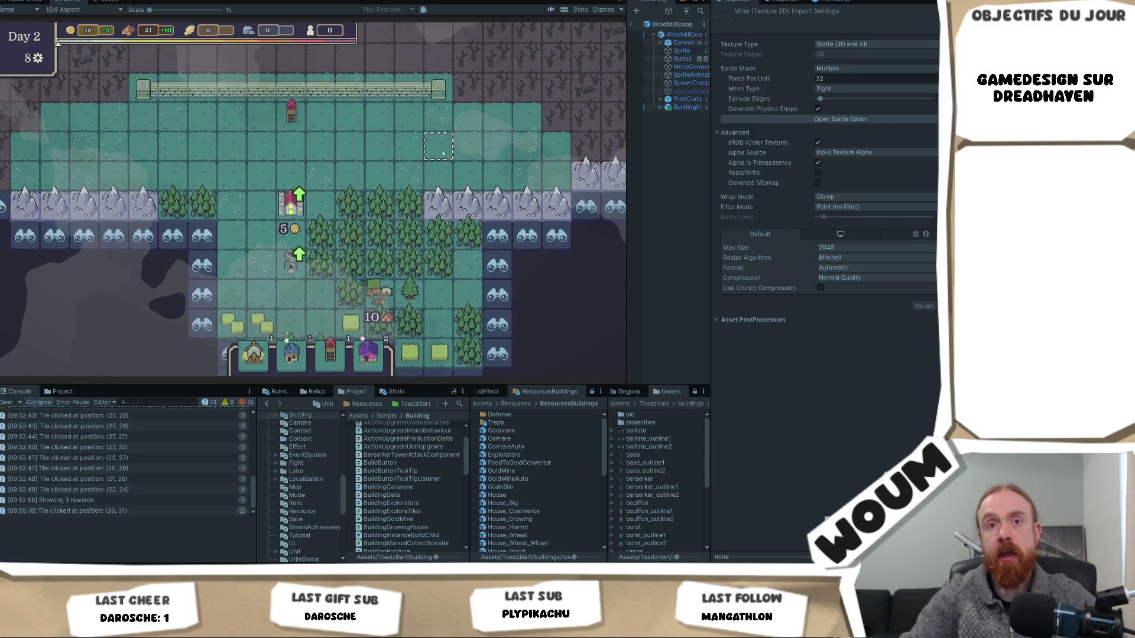
scroll(417, 237, "down", 2)
left_click_drag(397, 280, 395, 255)
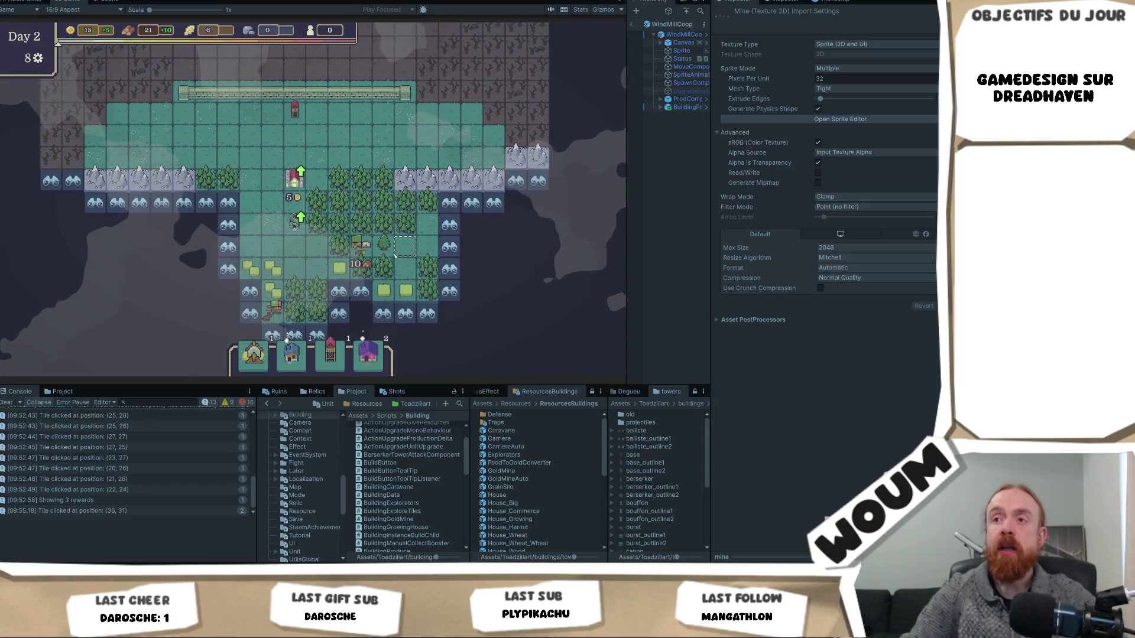
scroll(451, 268, "up", 2)
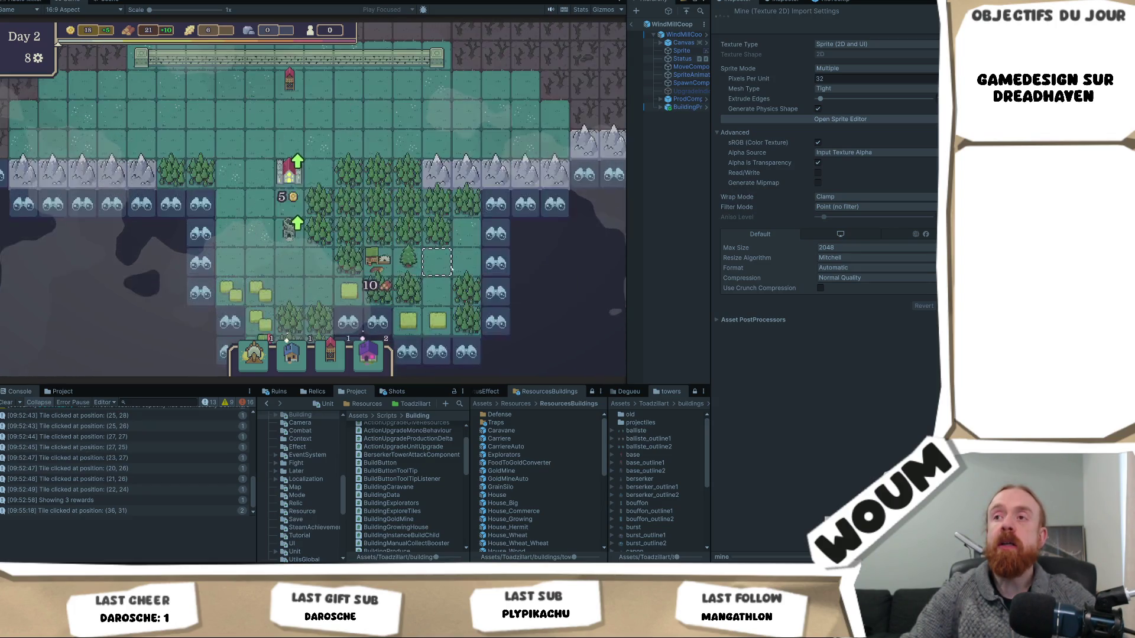
mouse_move(490, 241)
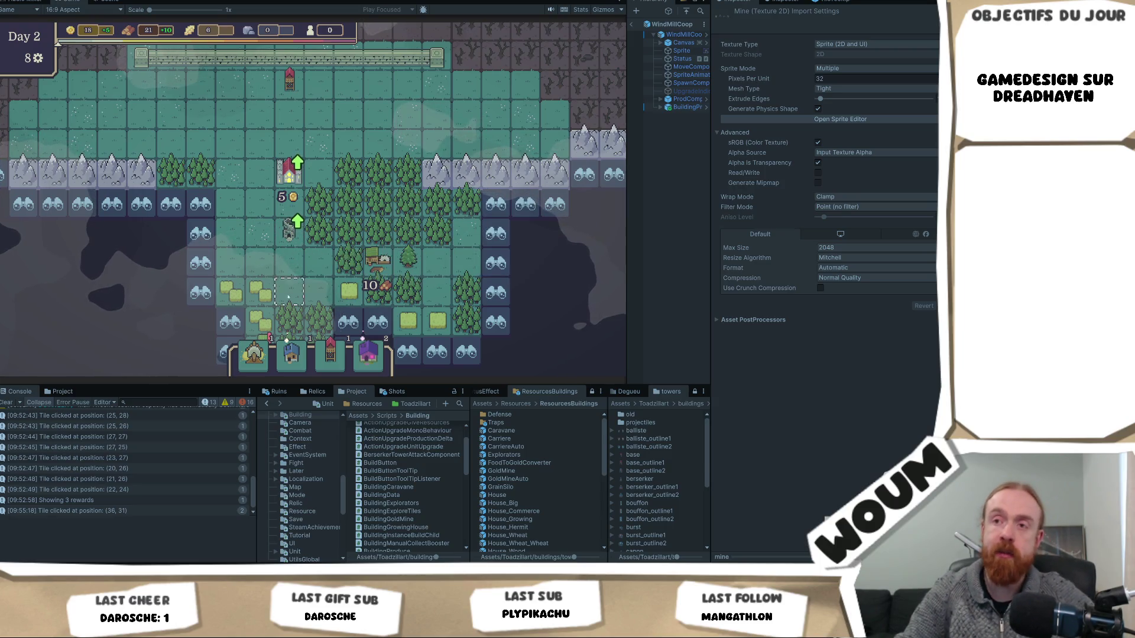
key("s")
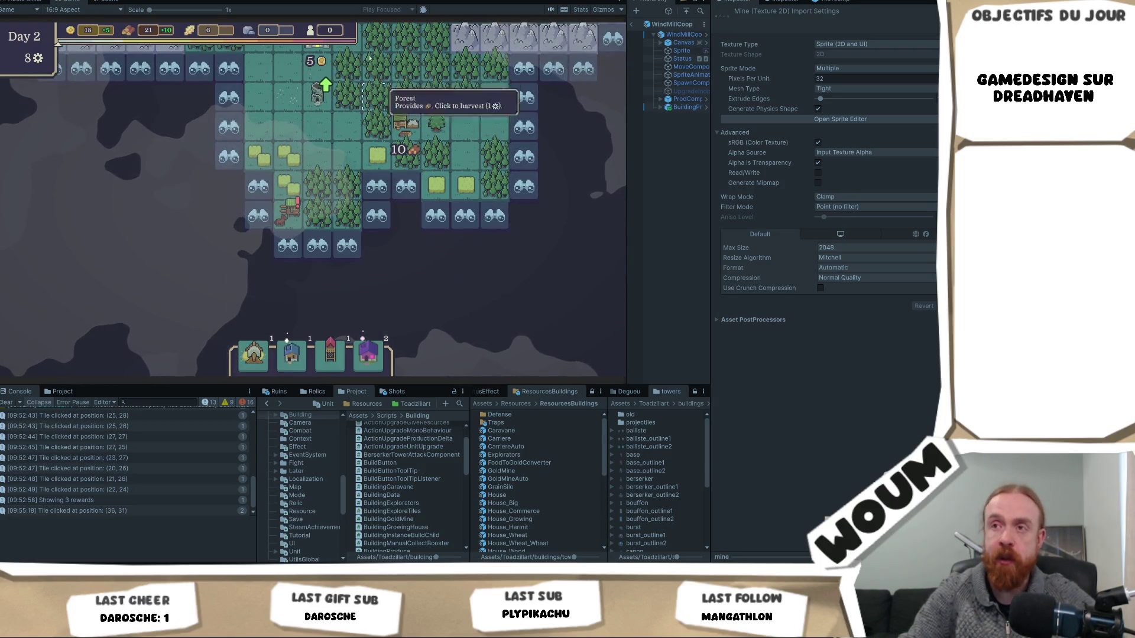
key("w")
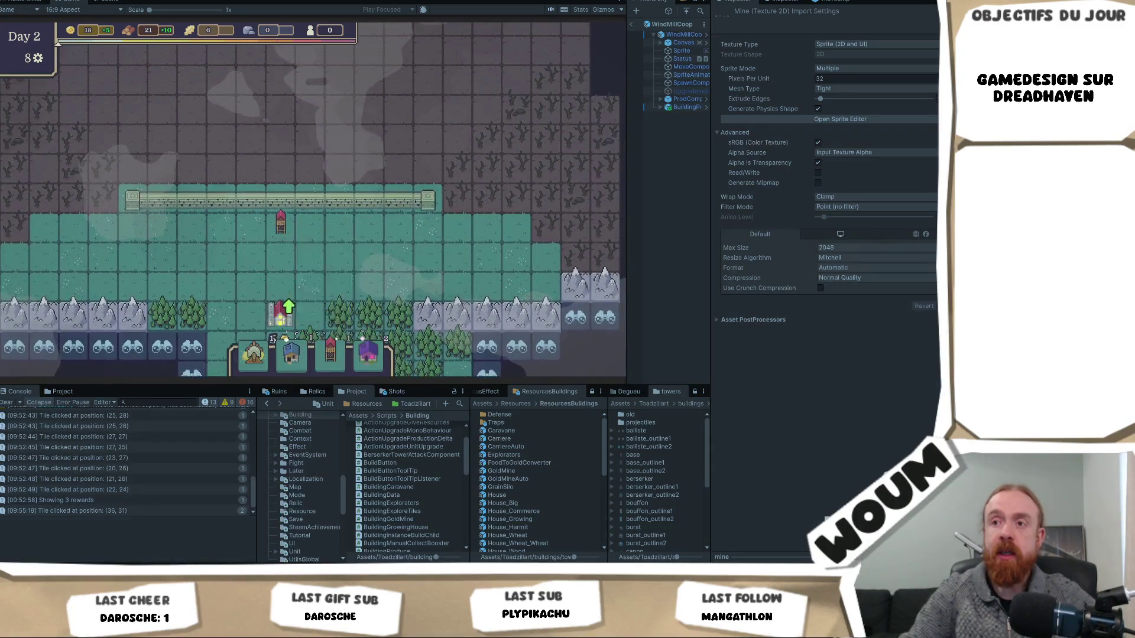
key("w")
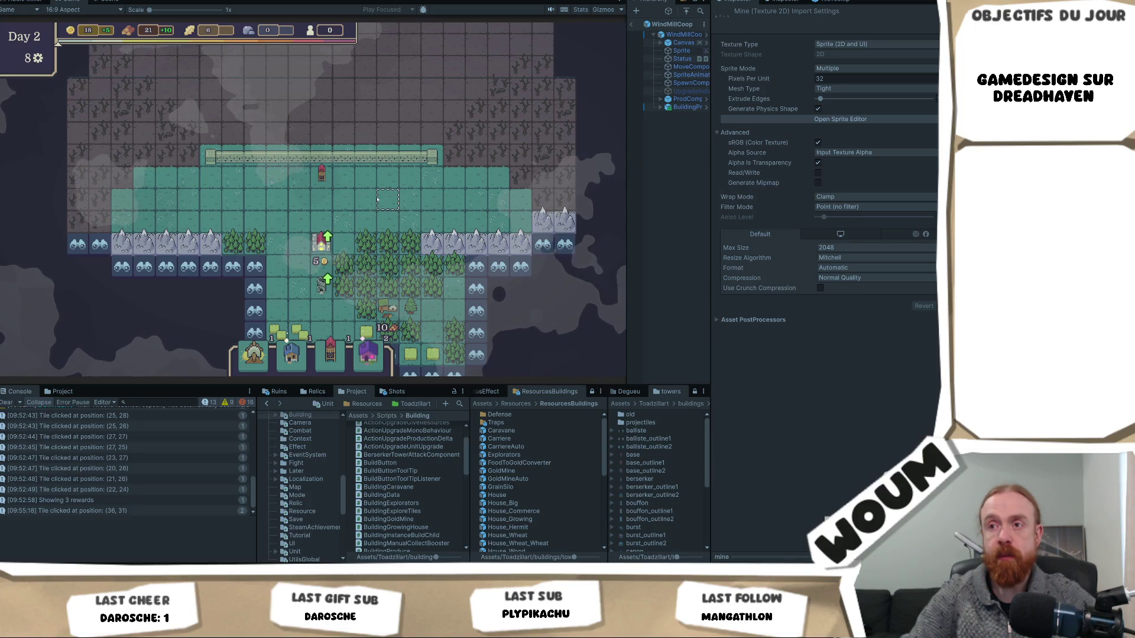
Pan and zoom over the northern fog beyond the wall until Day 3's relic reward appears
left_click_drag(356, 215, 281, 301)
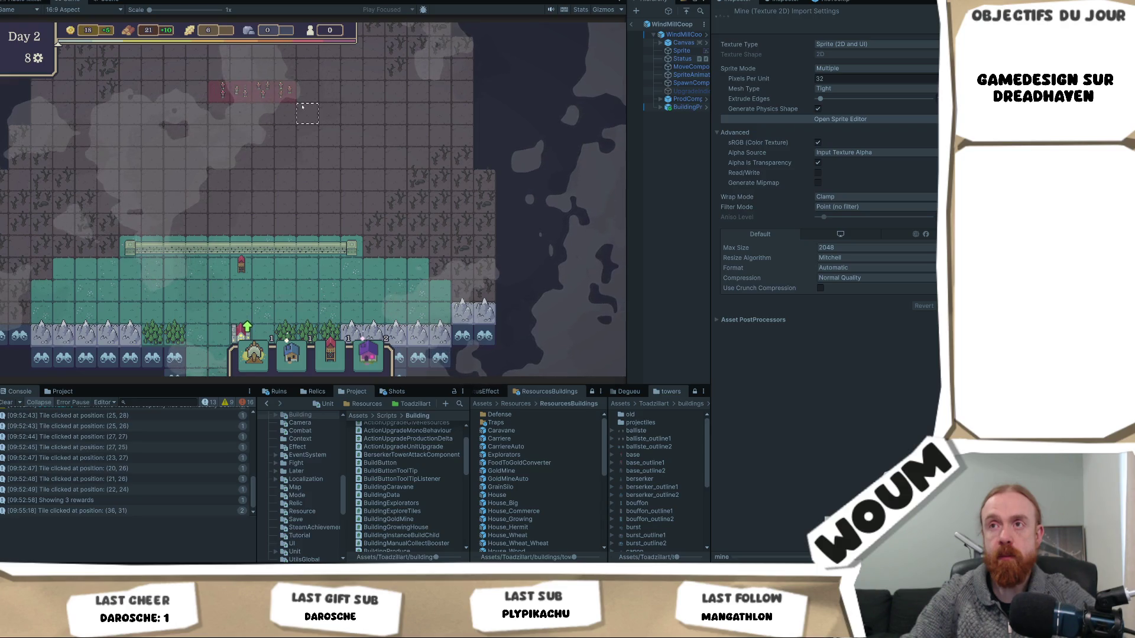
key("w")
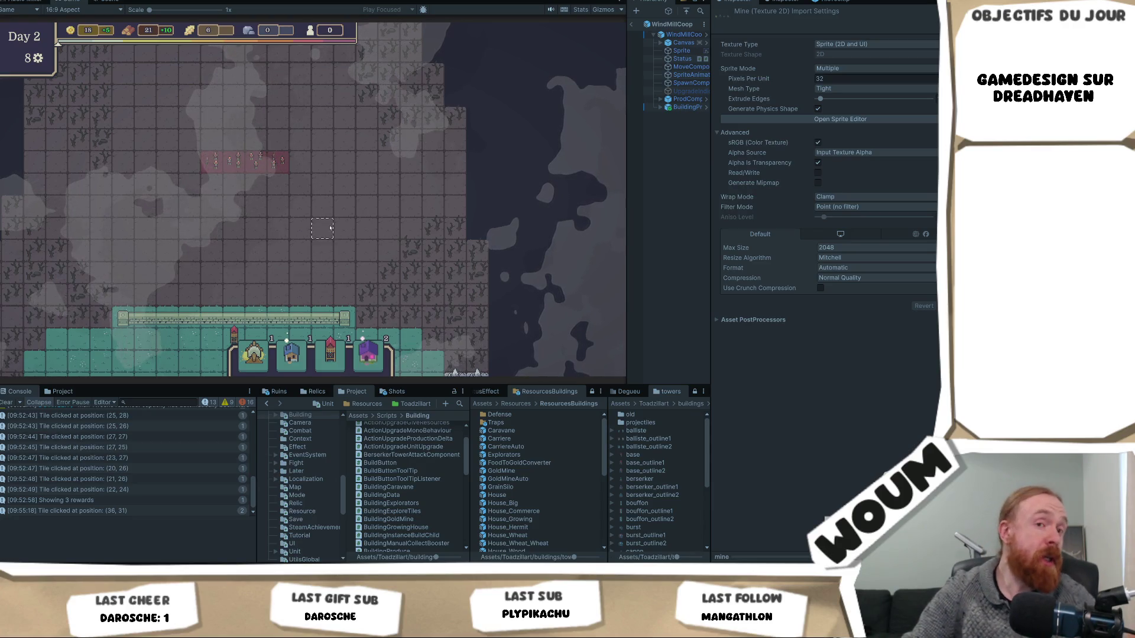
scroll(290, 258, "up", 2)
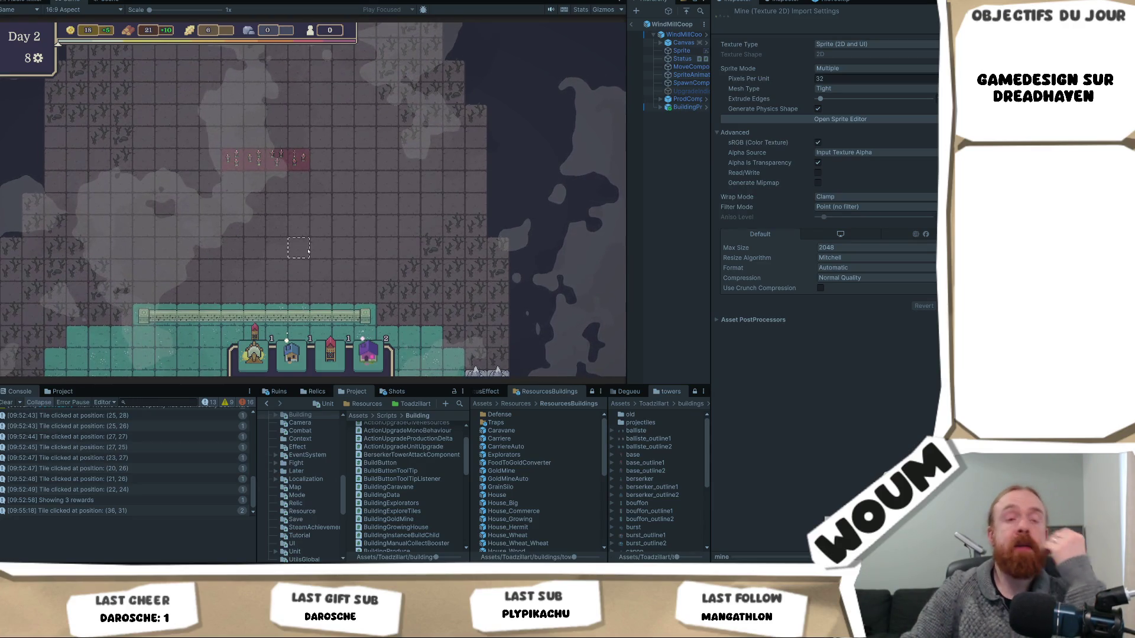
left_click_drag(276, 218, 345, 159)
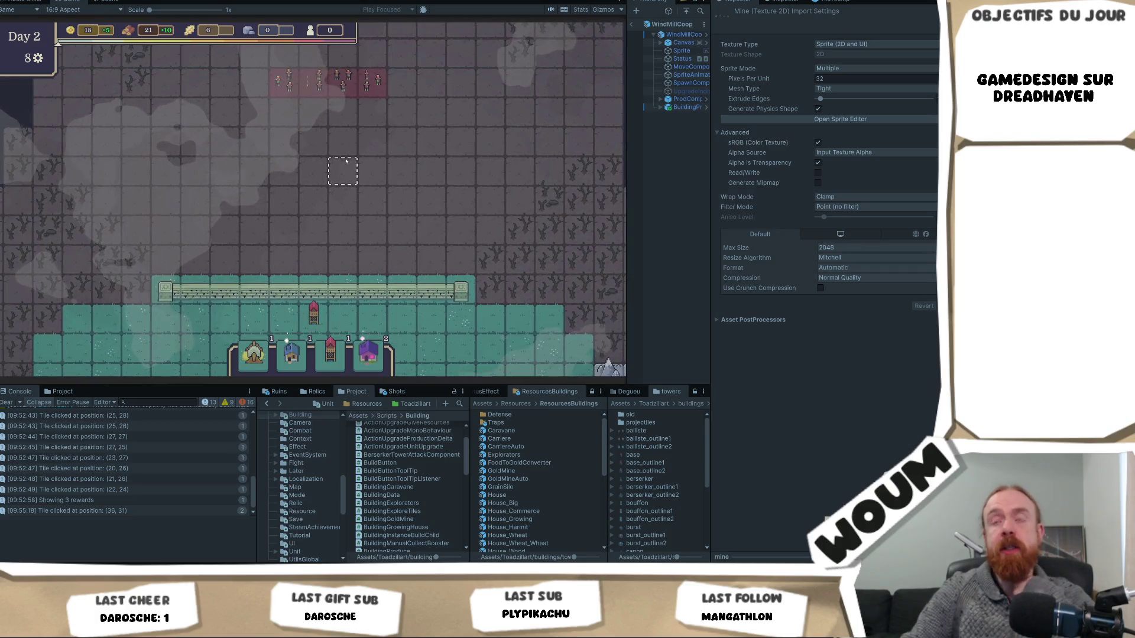
mouse_move(43, 62)
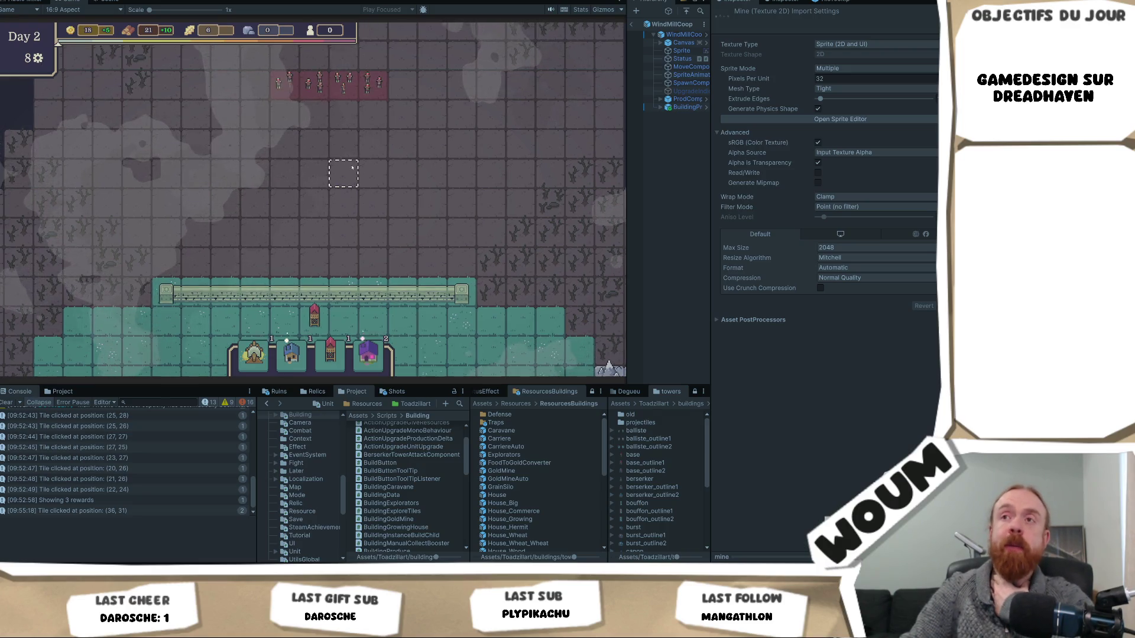
left_click_drag(345, 165, 354, 198)
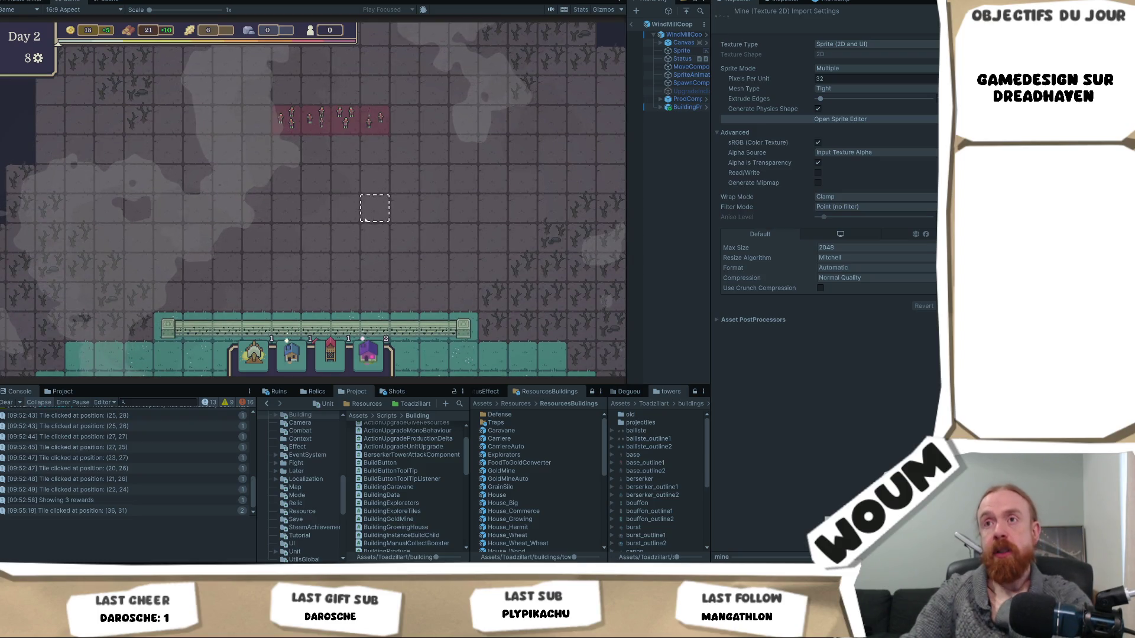
scroll(322, 189, "down", 2)
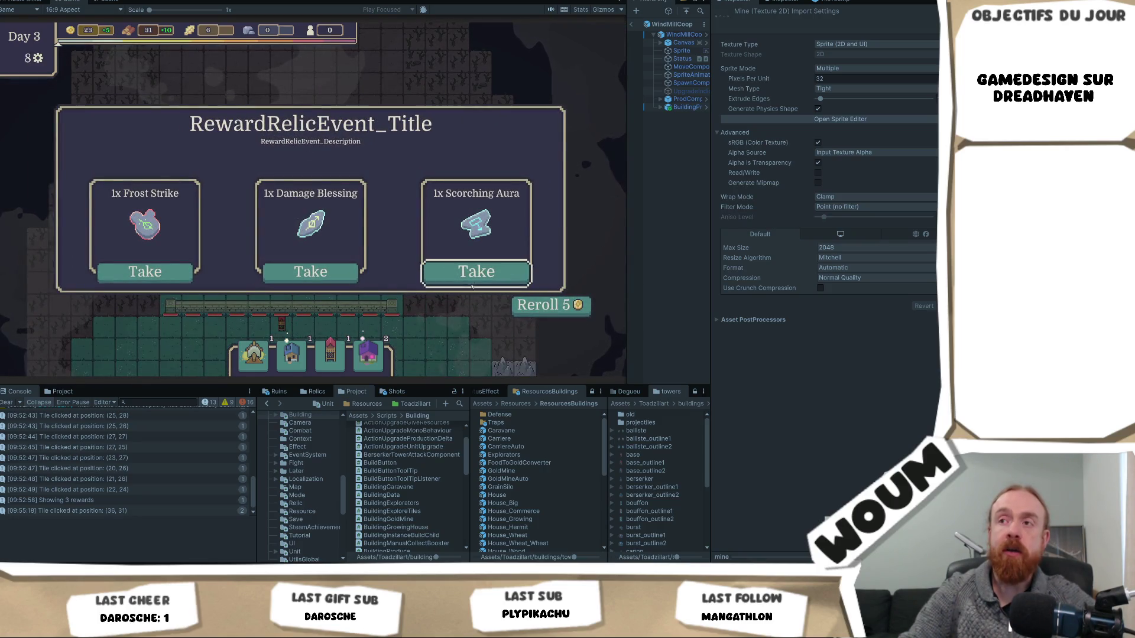
Take the Scorching Aura relic, then the 1x Burst Tower, 2x Damage Trap construction kit
left_click(477, 272)
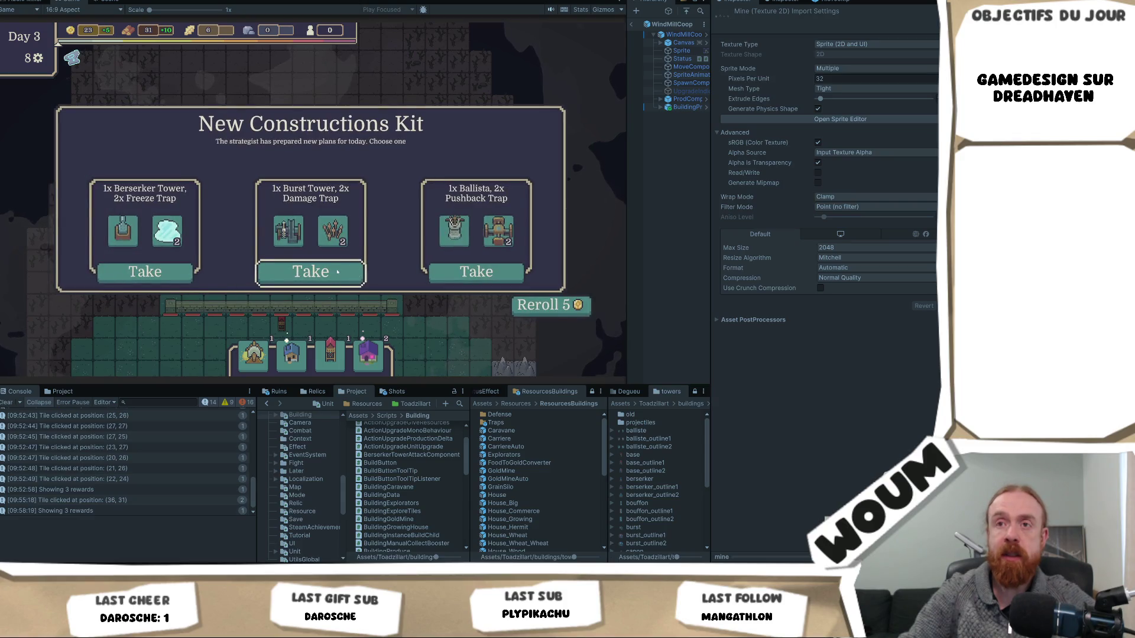
left_click(354, 276)
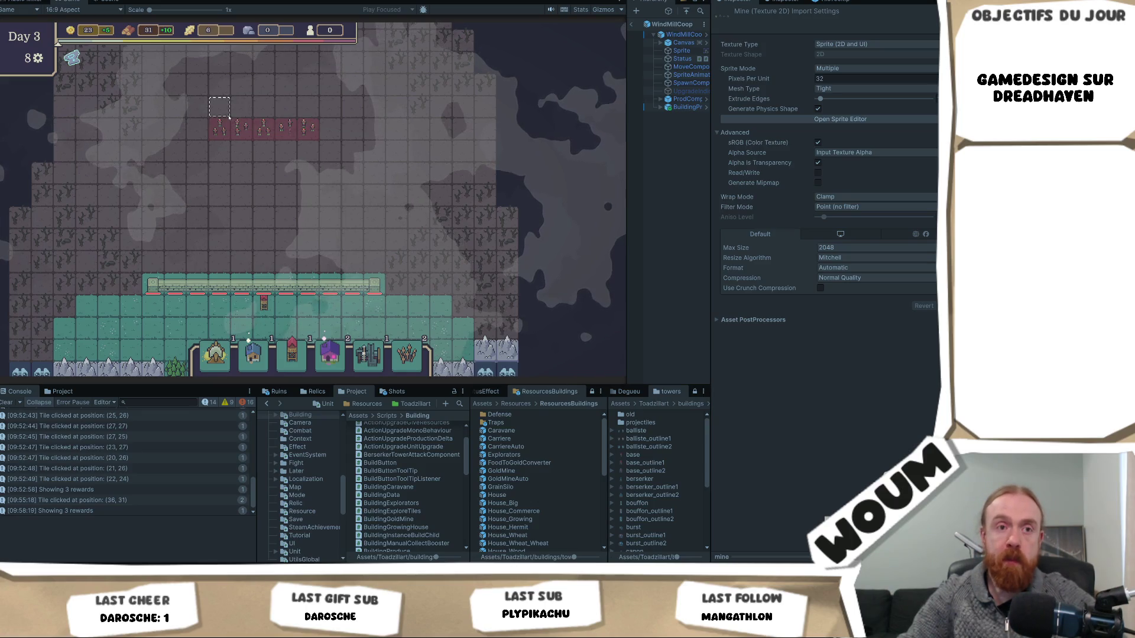
Scroll the Game view down to show the walled village, forests and wheat fields again
scroll(258, 177, "down", 3)
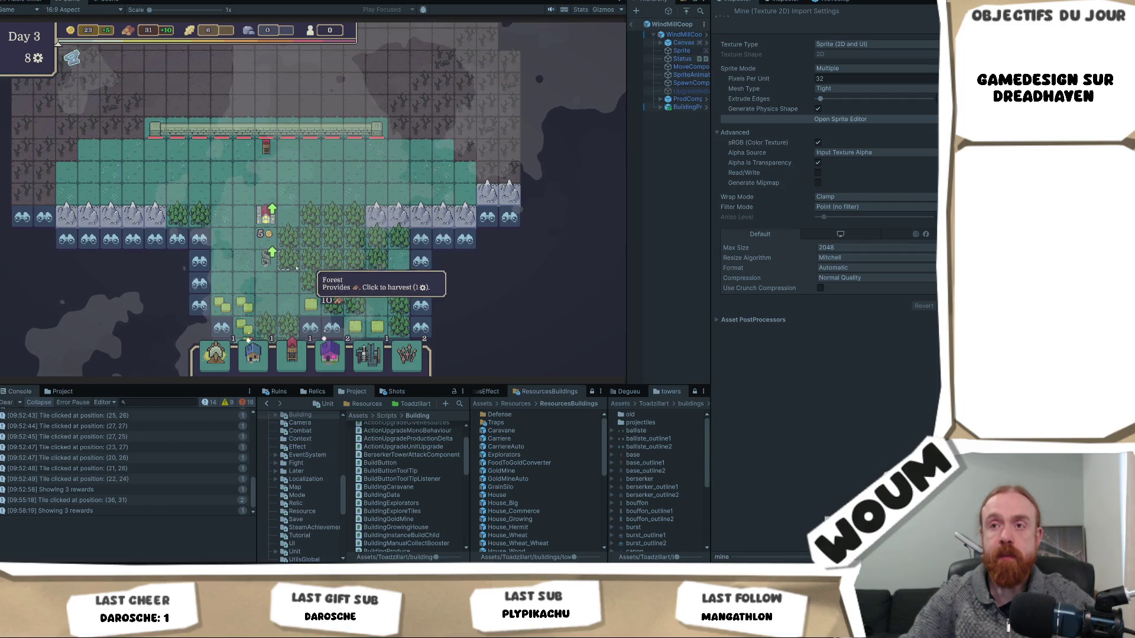
Pan toward the settlement's north and zoom in on the Wood Camp, forest and quarry ruin
left_click_drag(269, 286, 294, 225)
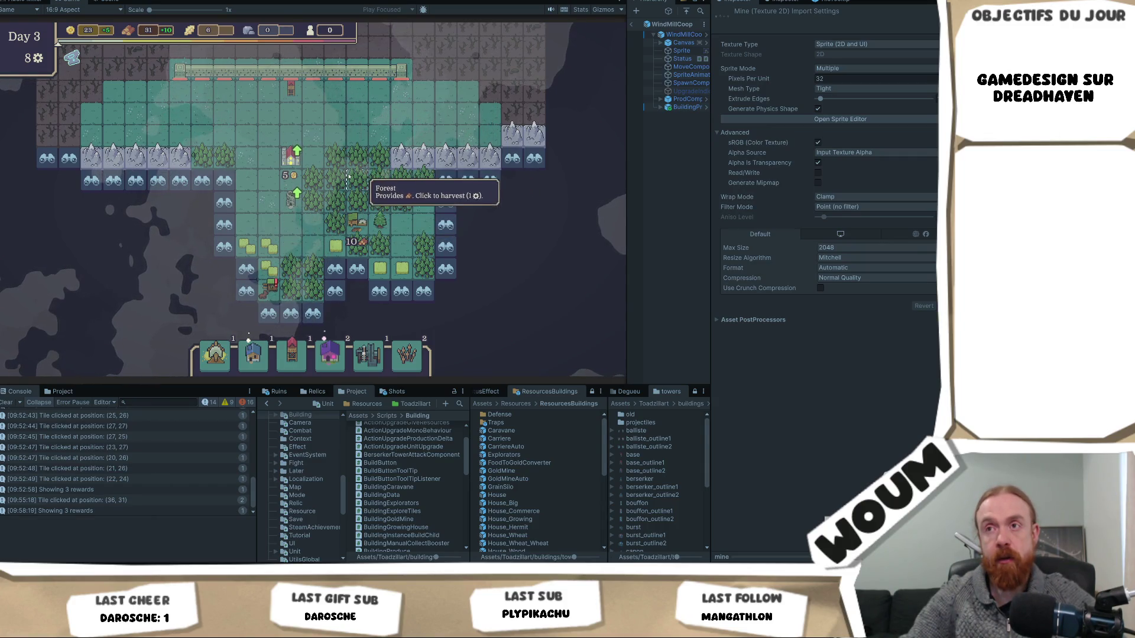
scroll(363, 186, "up", 1)
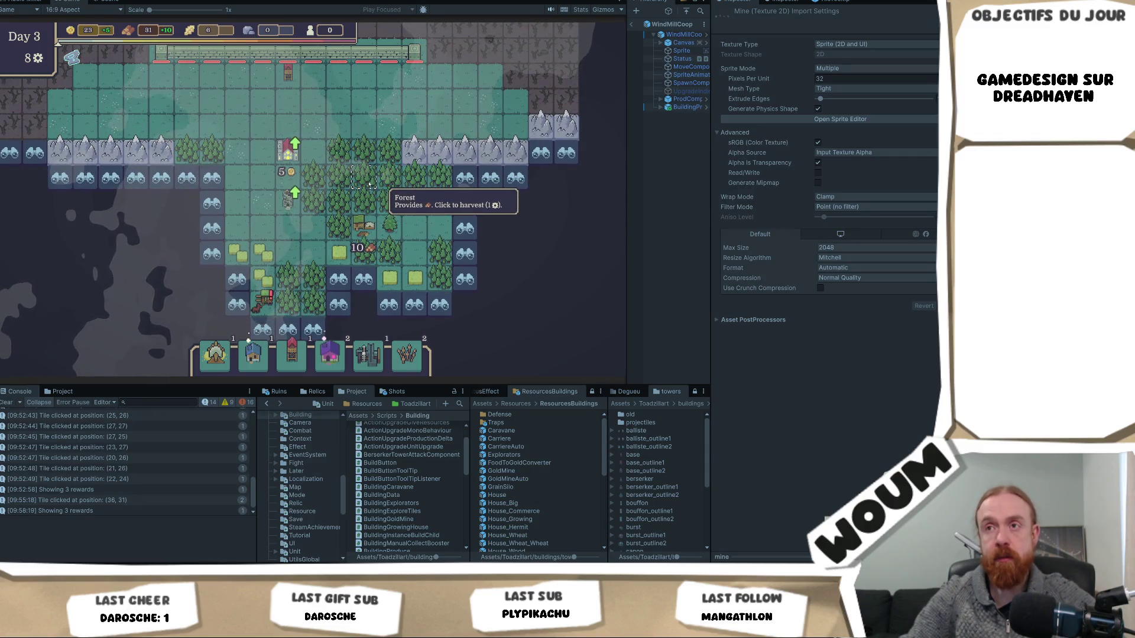
scroll(369, 185, "up", 1)
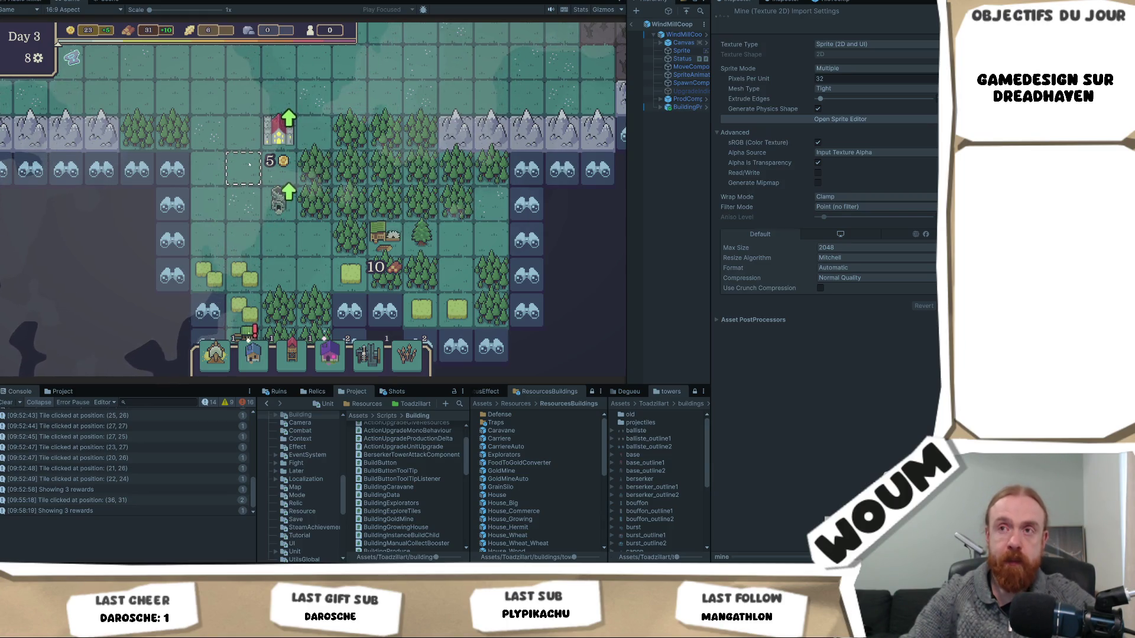
Zoom out to show the whole settlement from the top wall to the southern farmland
scroll(278, 137, "down", 2)
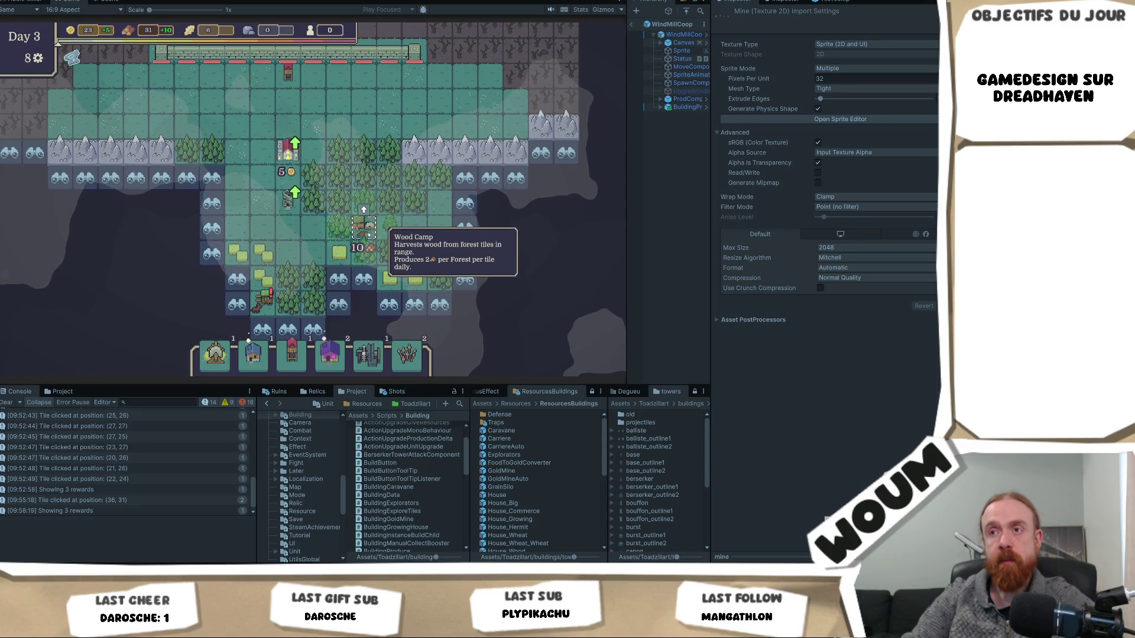
left_click_drag(306, 239, 278, 273)
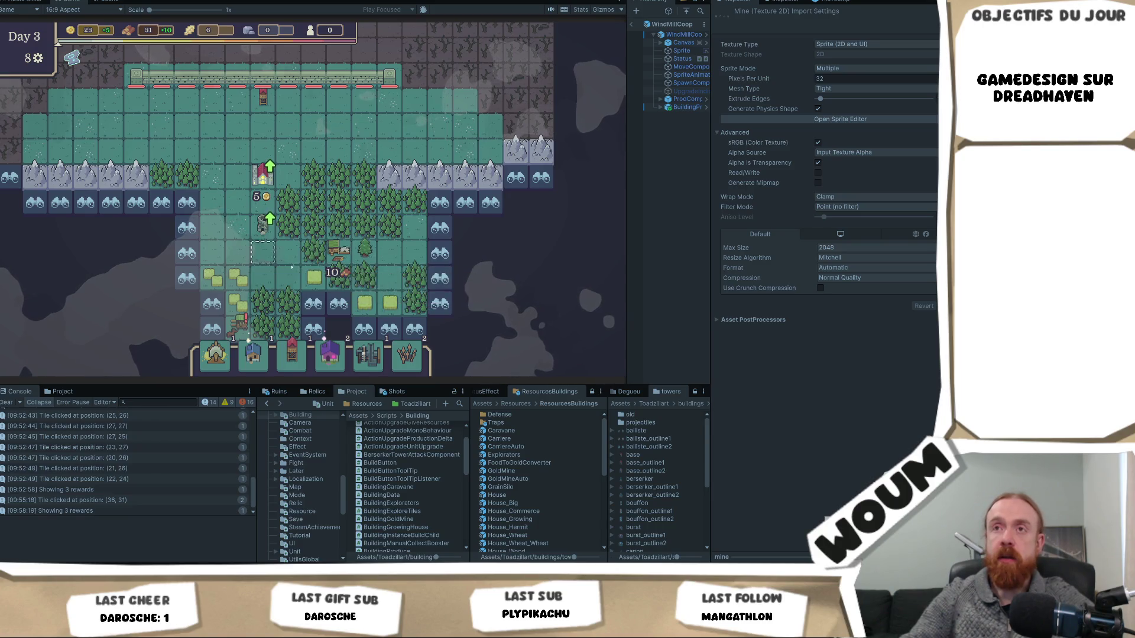
Inspect the quarry ruin tile: an Automatic Quarry producing stone daily, restorable for 5
scroll(348, 260, "up", 2)
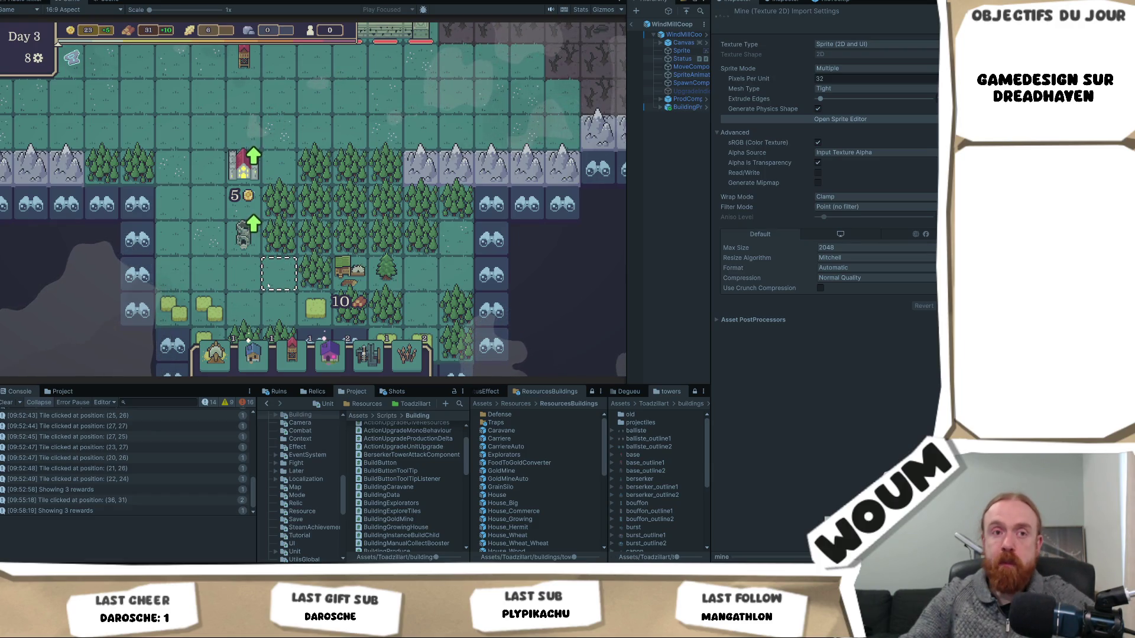
scroll(279, 284, "down", 2)
left_click(263, 230)
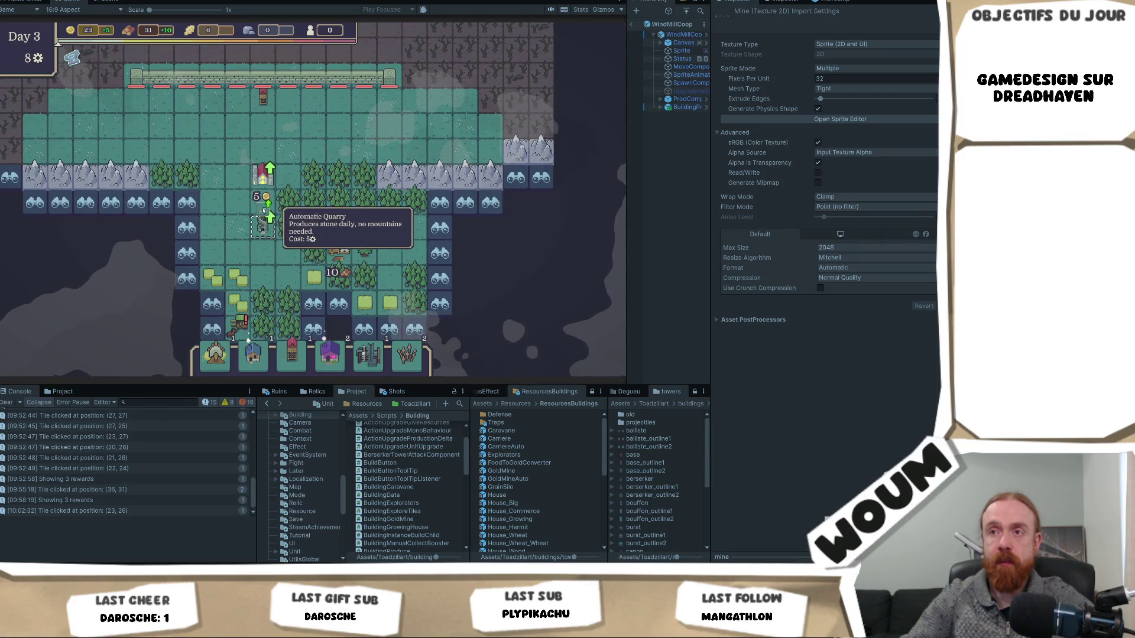
mouse_move(258, 279)
left_mouse_down()
mouse_move(280, 190)
mouse_move(291, 277)
left_mouse_up()
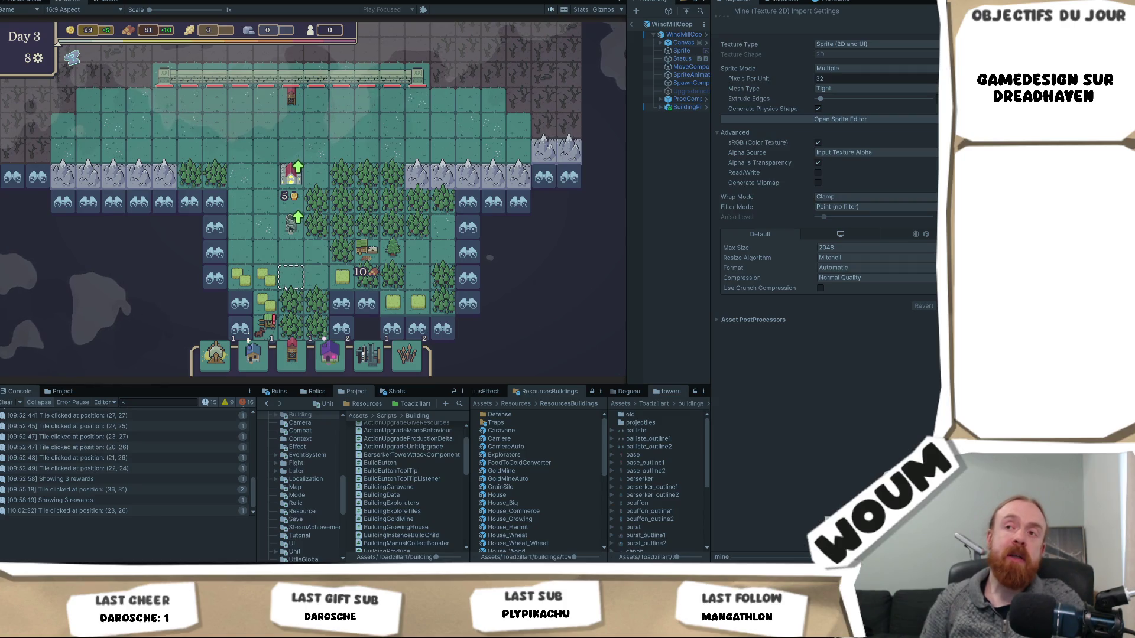
Look over the fogged southern edge, then bring the Wood Camp and its forest tiles back into view
scroll(361, 248, "down", 2)
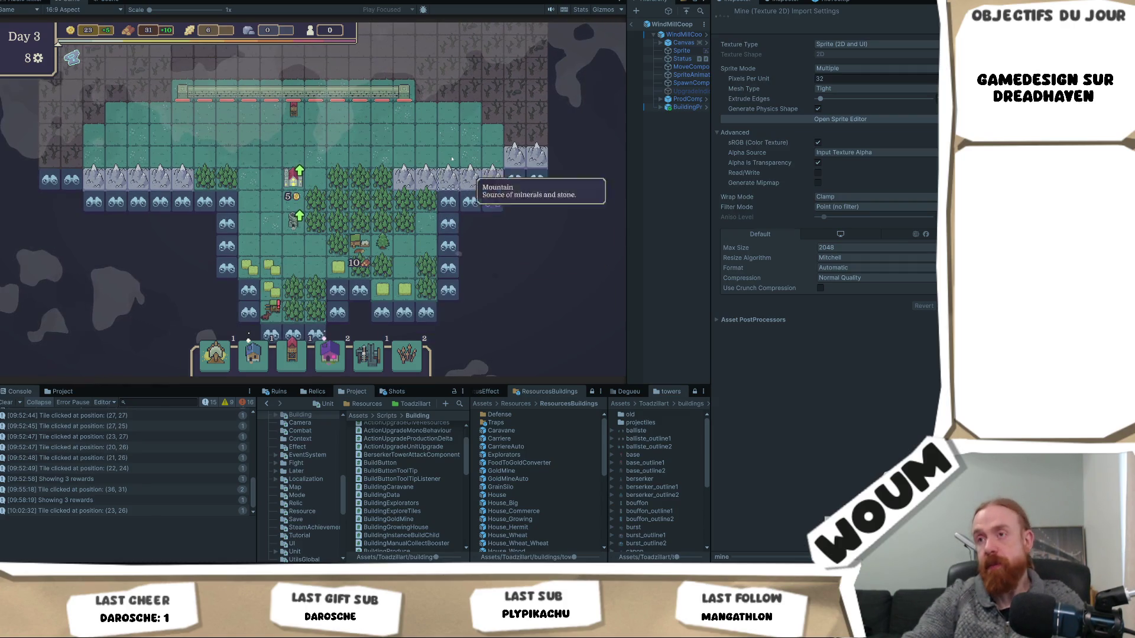
scroll(362, 249, "up", 3)
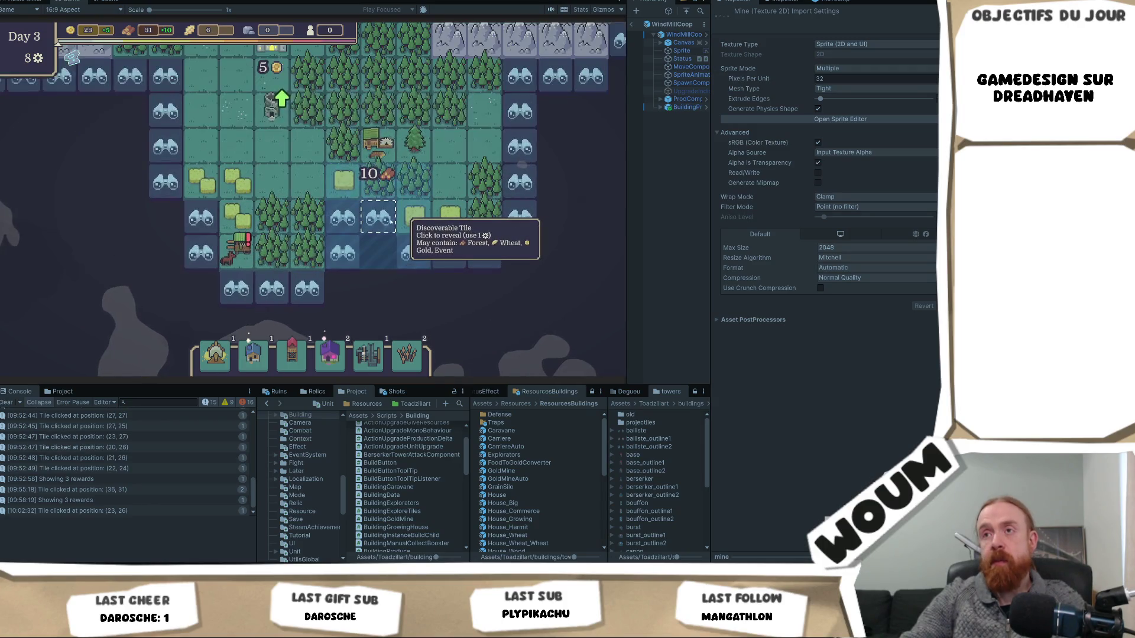
left_click_drag(378, 145, 350, 224)
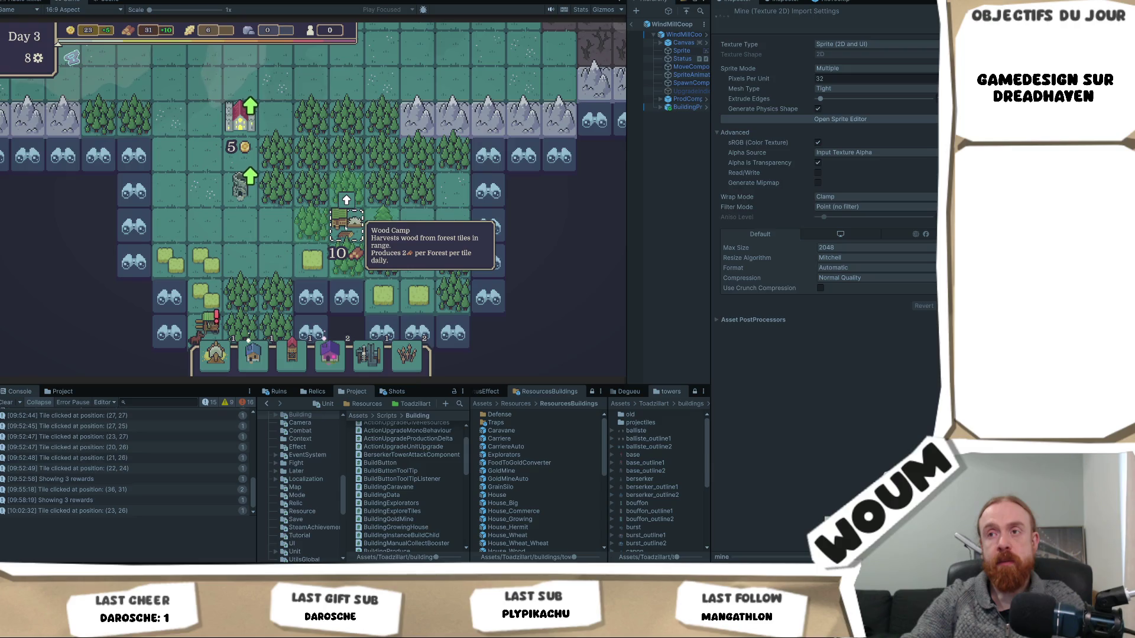
scroll(228, 249, "down", 2)
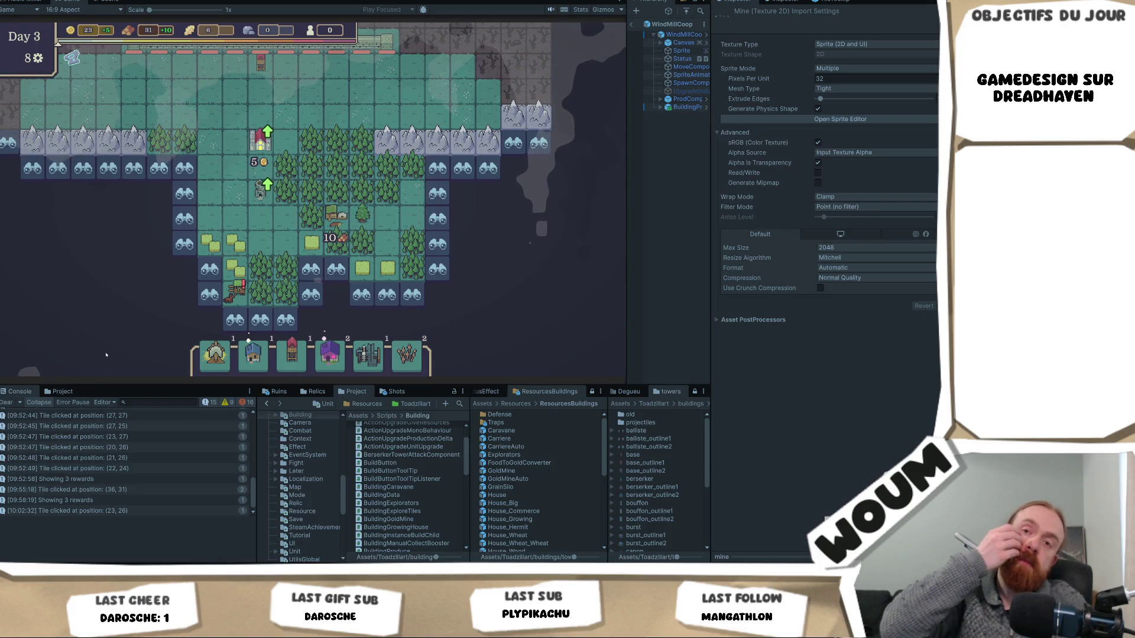
Zoom in and select the first building card in the card row
scroll(458, 228, "up", 3)
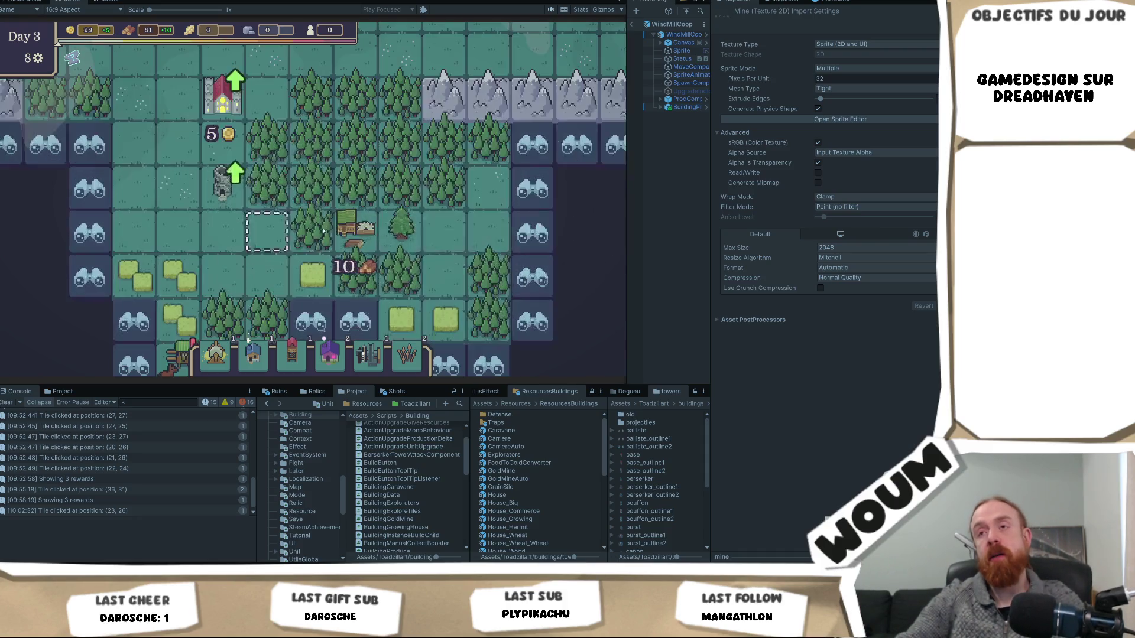
mouse_move(343, 230)
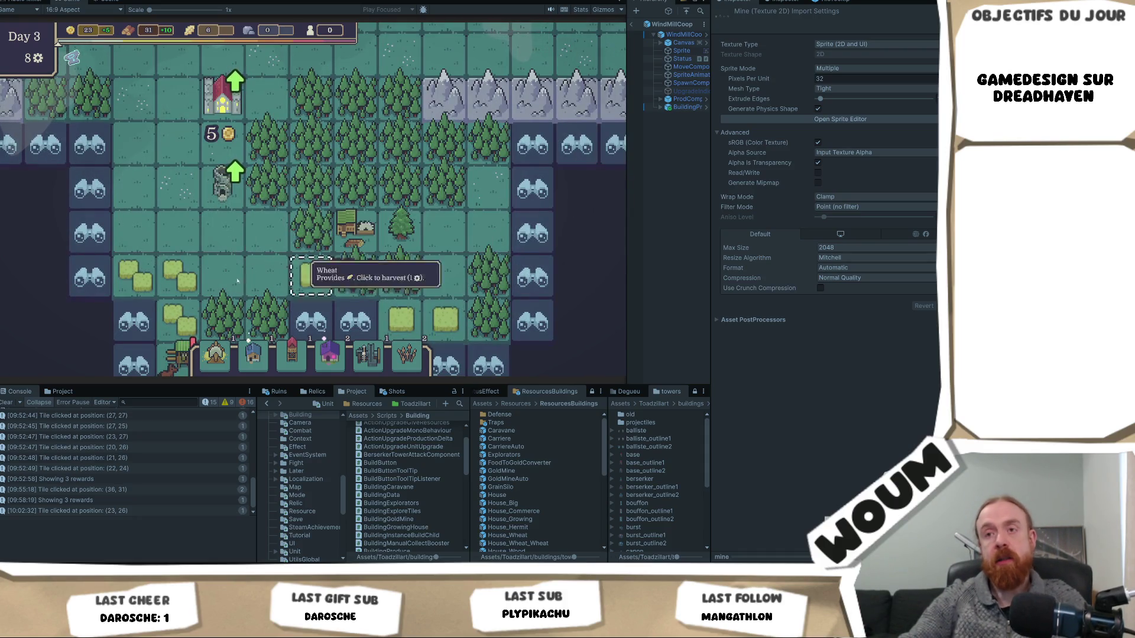
left_click(208, 355)
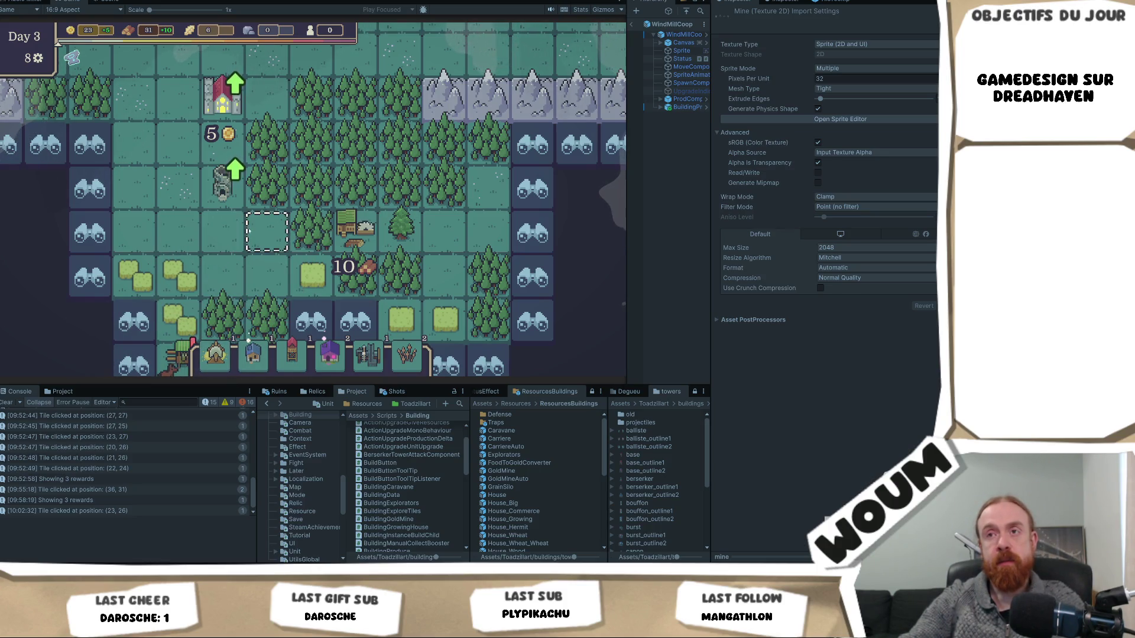
Zoom out to reveal the northern wall and the fogged wasteland beyond it
scroll(250, 231, "down", 1)
scroll(250, 230, "down", 1)
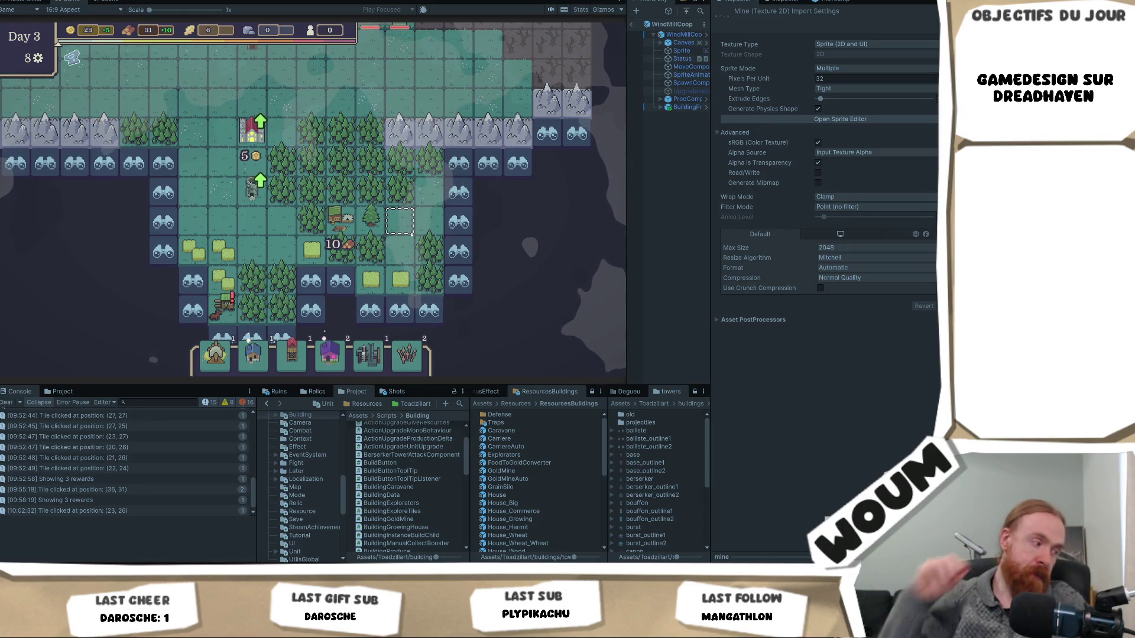
mouse_move(340, 281)
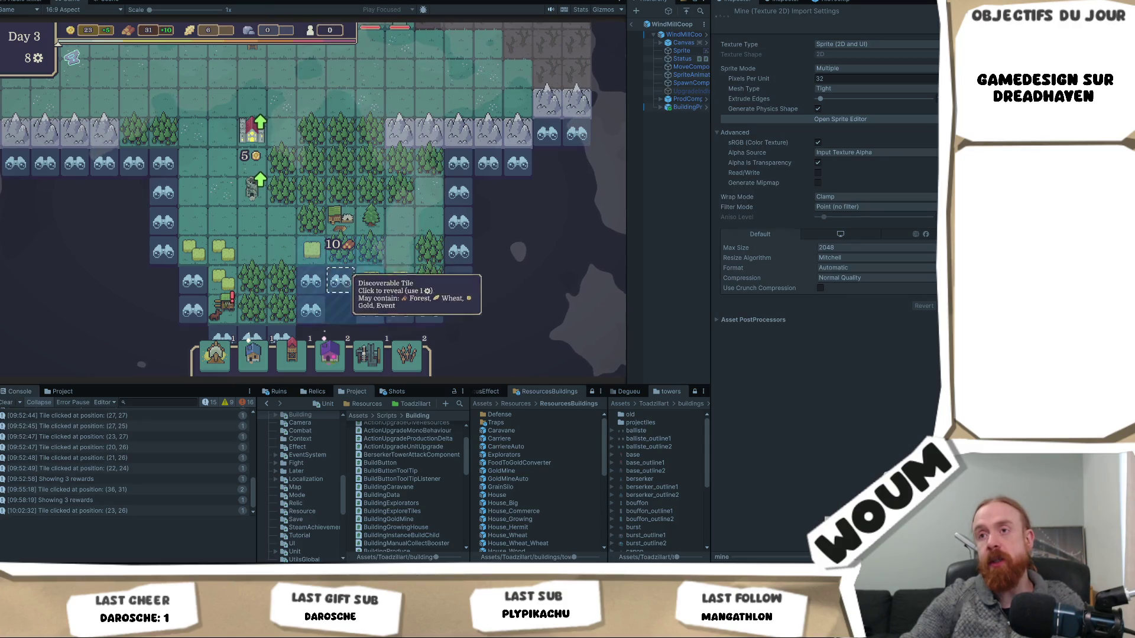
mouse_move(363, 220)
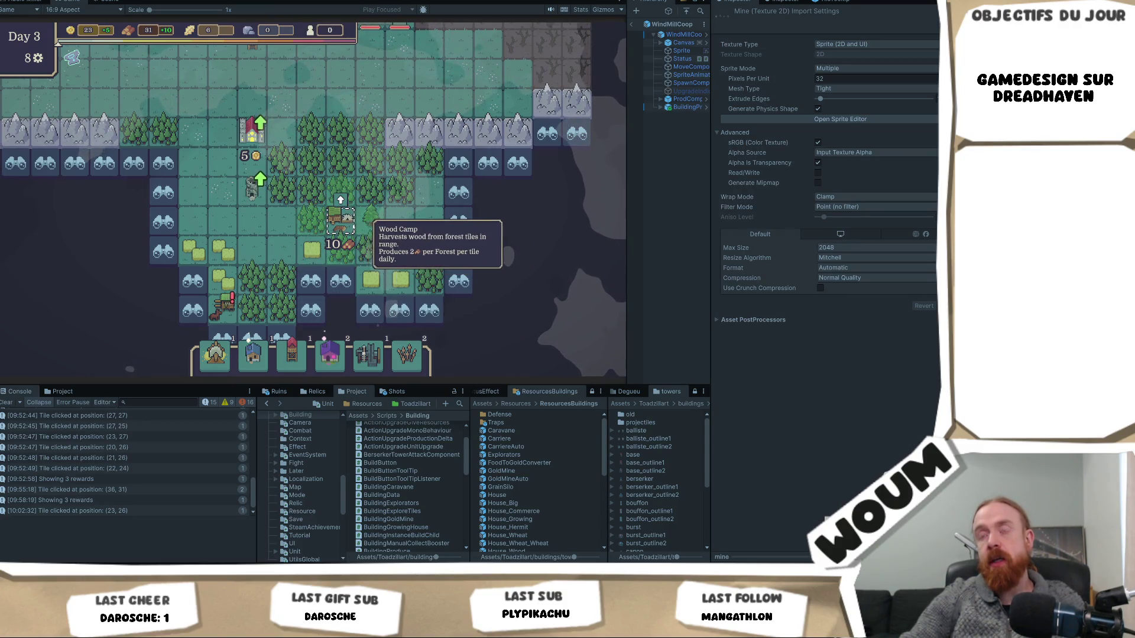
scroll(395, 228, "up", 1)
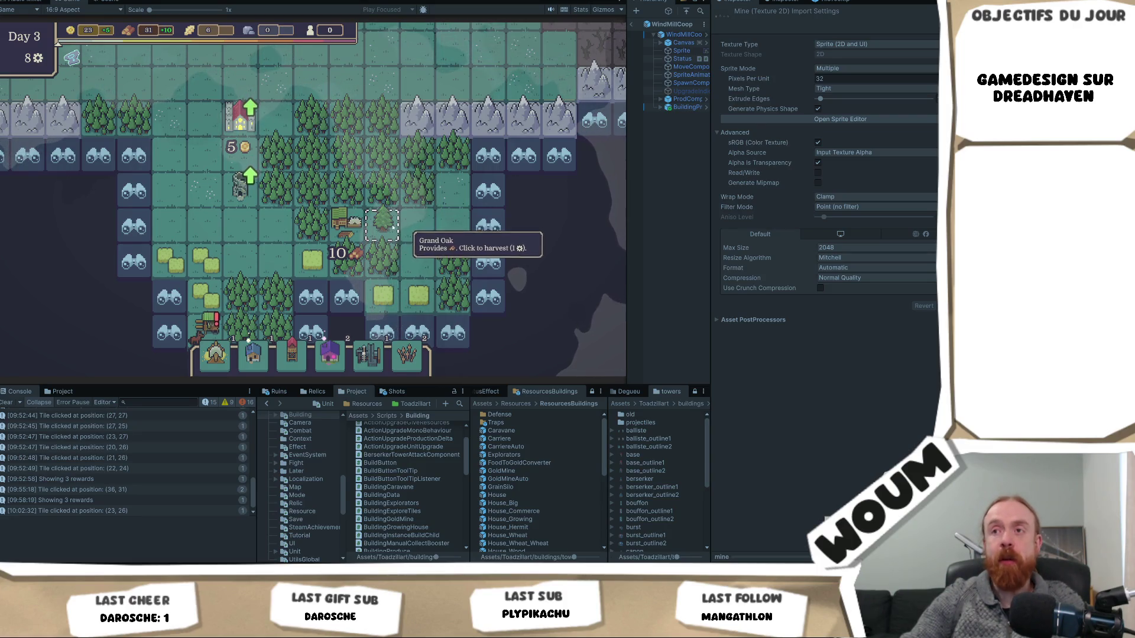
mouse_move(323, 162)
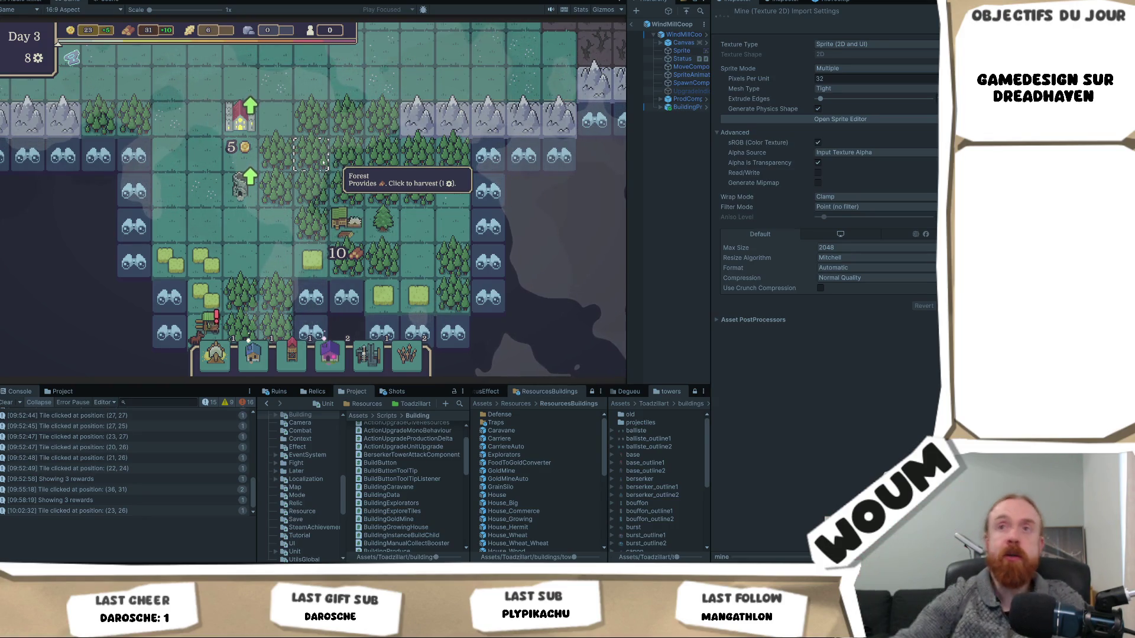
scroll(324, 163, "down", 3)
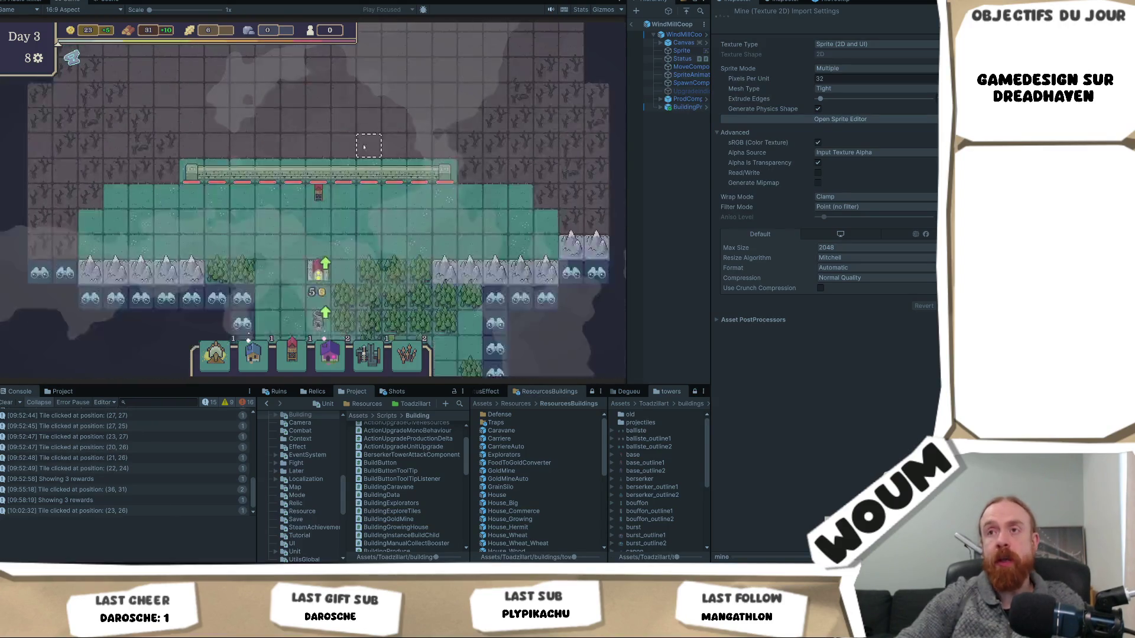
Bring the forest tiles and explore tiles south of the wall back into view
scroll(364, 147, "up", 2)
scroll(340, 283, "down", 2)
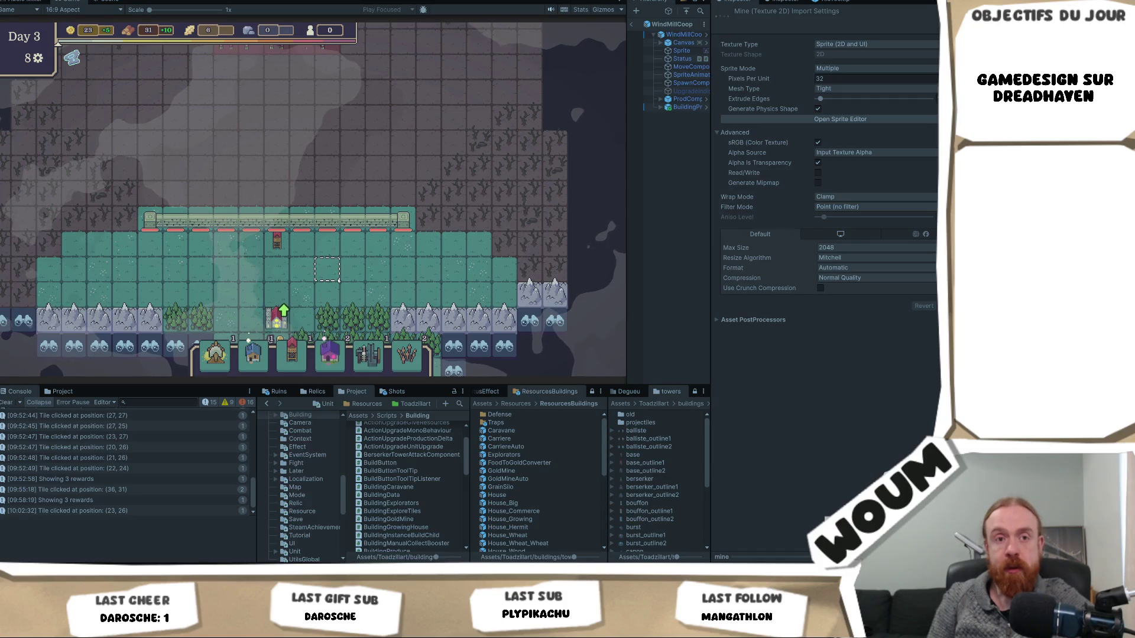
scroll(338, 281, "down", 3)
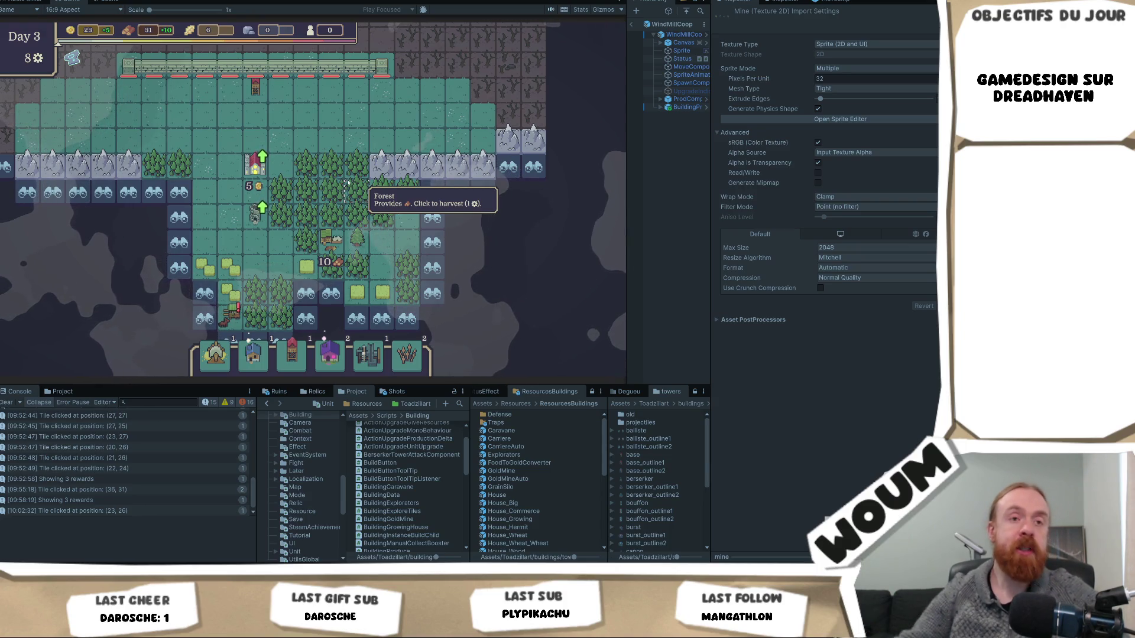
Move the view north over the fogged land up to the red enemy spawn zone
scroll(354, 171, "up", 5)
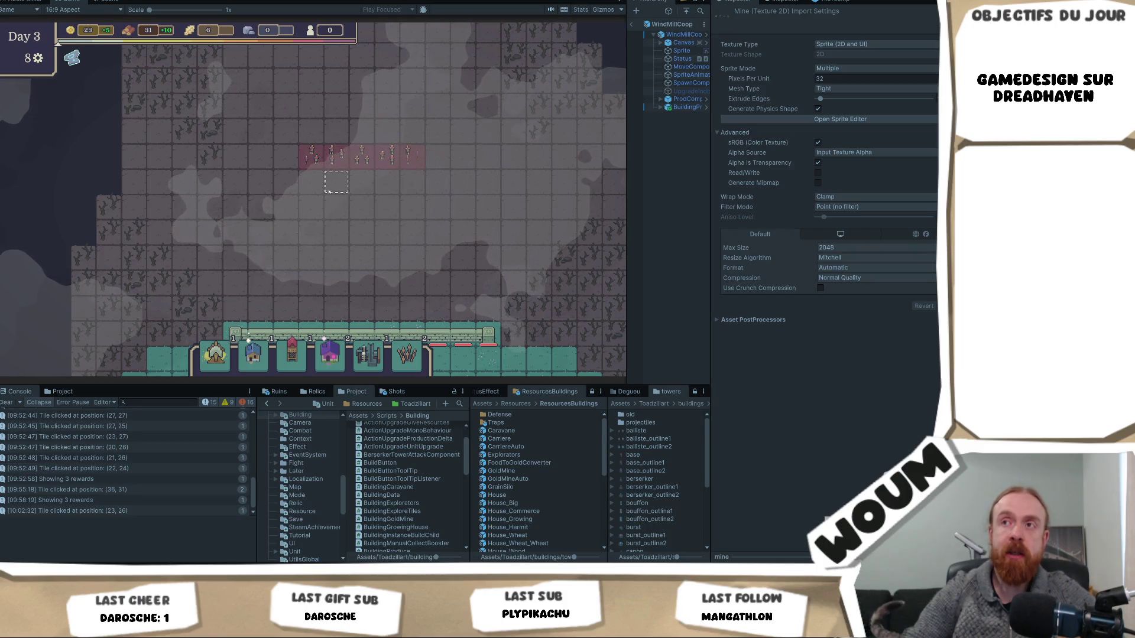
Pan across the fogged wasteland with W and D and select the tile at (22, 36)
scroll(328, 193, "down", 2)
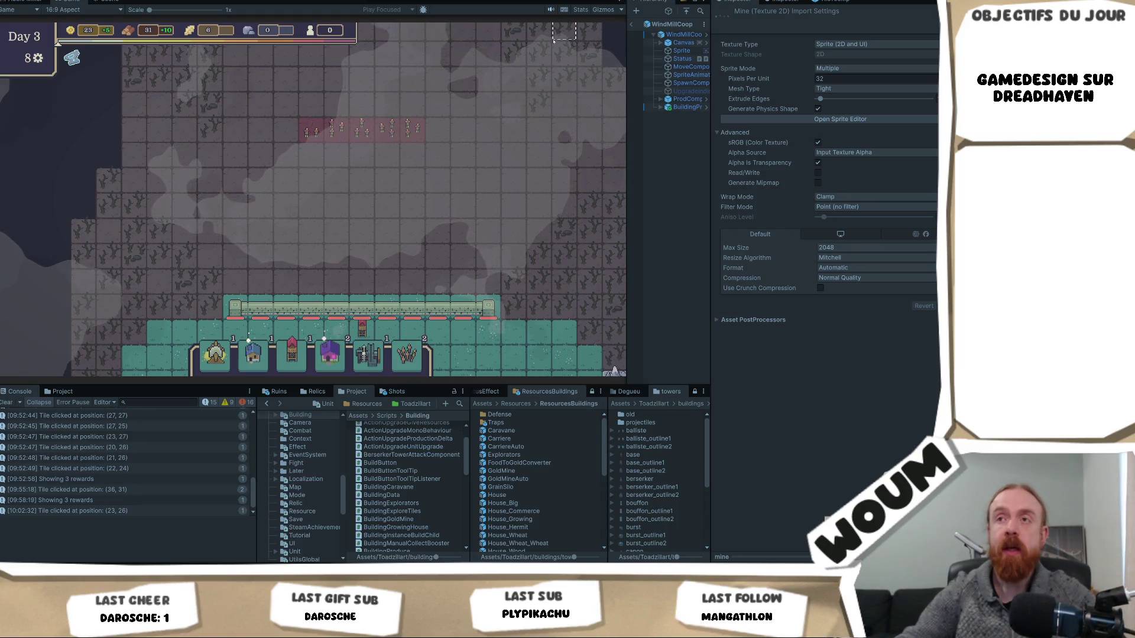
key("w")
key("d")
left_click(312, 252)
scroll(347, 217, "down", 3)
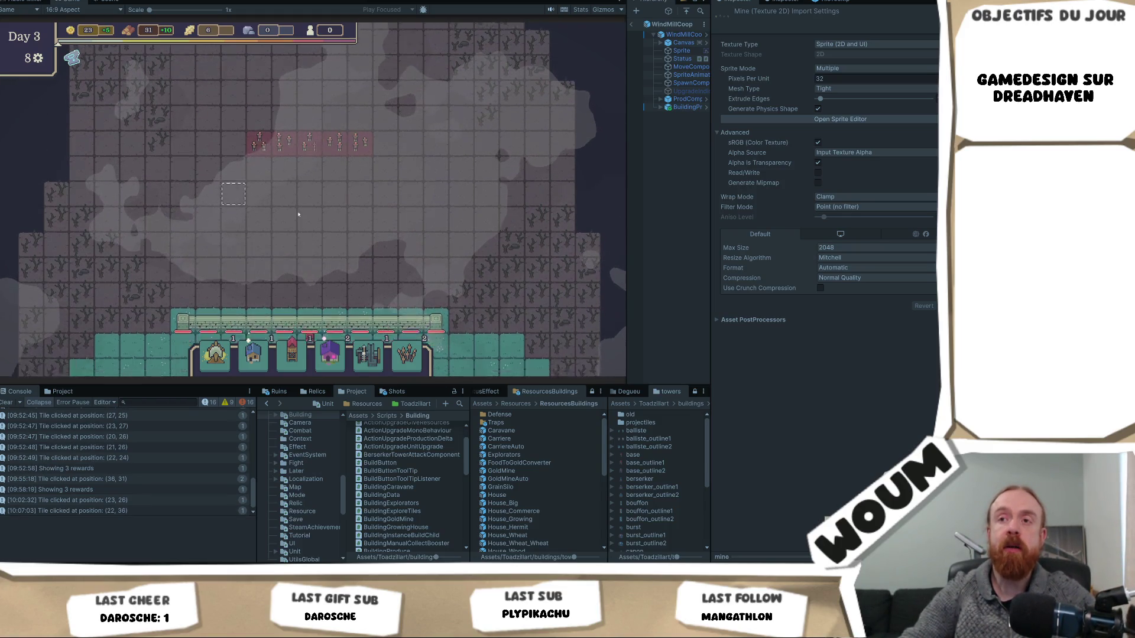
scroll(280, 231, "up", 3)
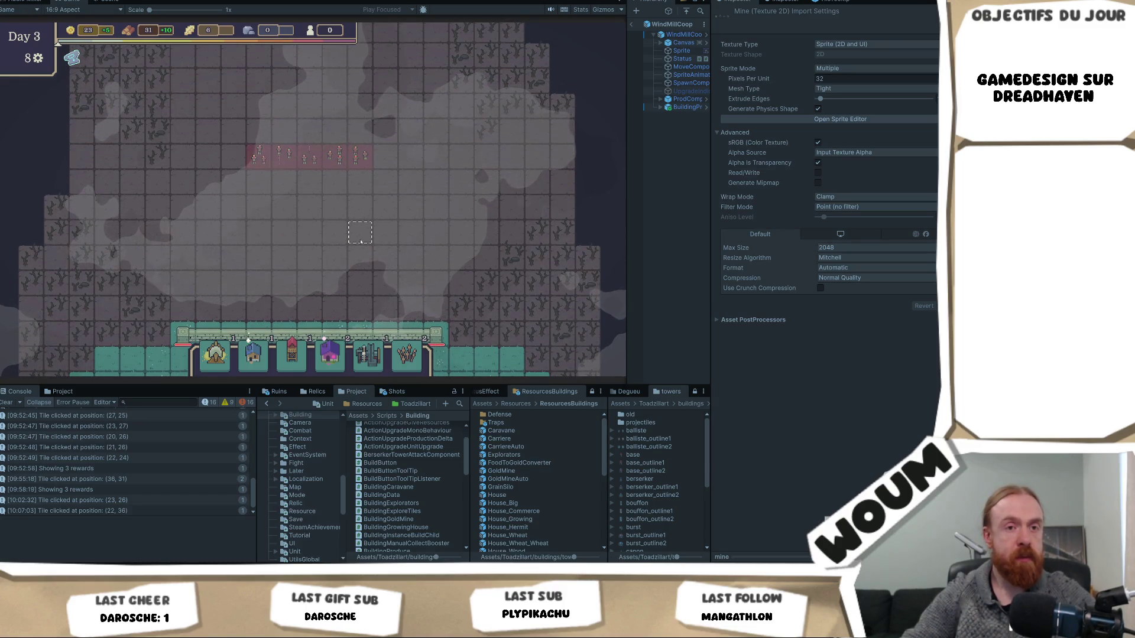
scroll(361, 241, "down", 8)
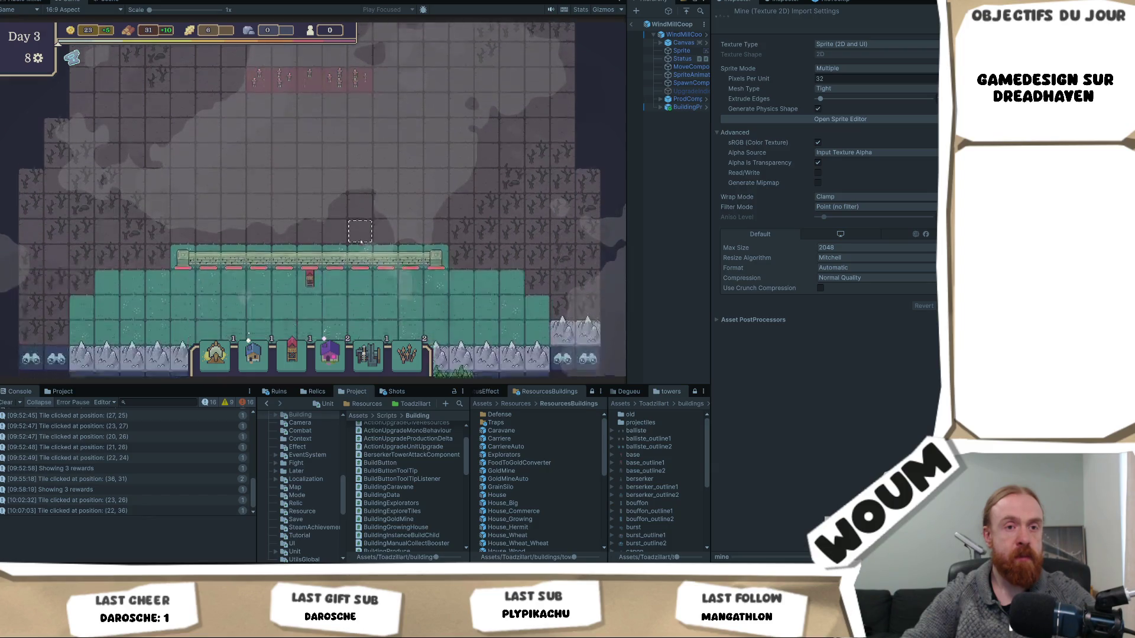
scroll(414, 290, "up", 8)
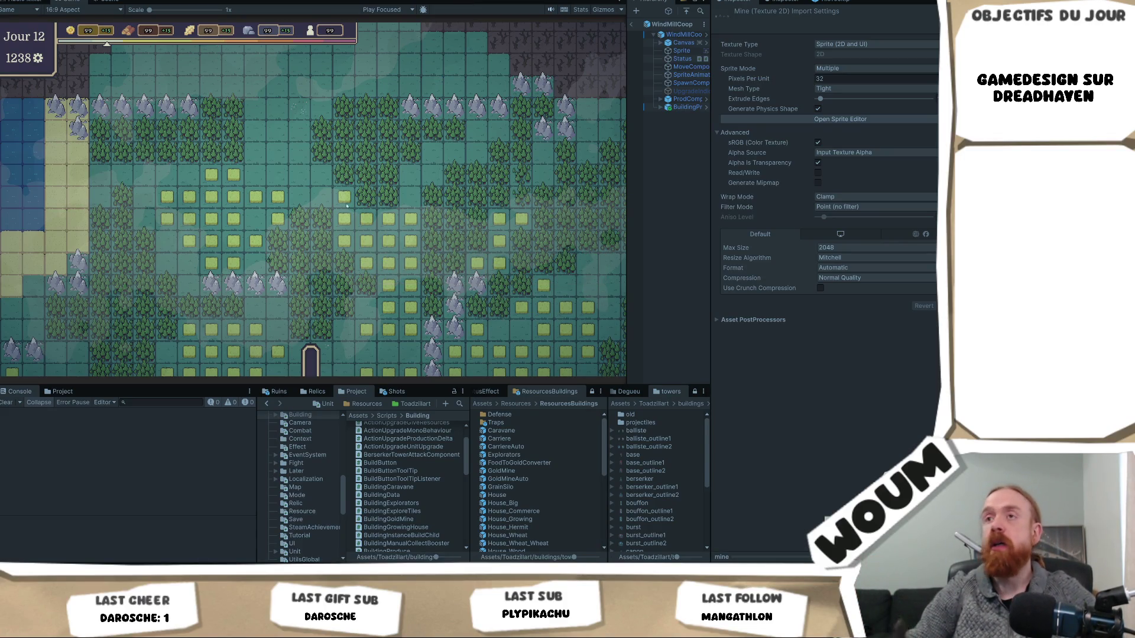
Place and confirm the town center on a fogged tile, revealing the walled base and starting Day 1
left_click(310, 221)
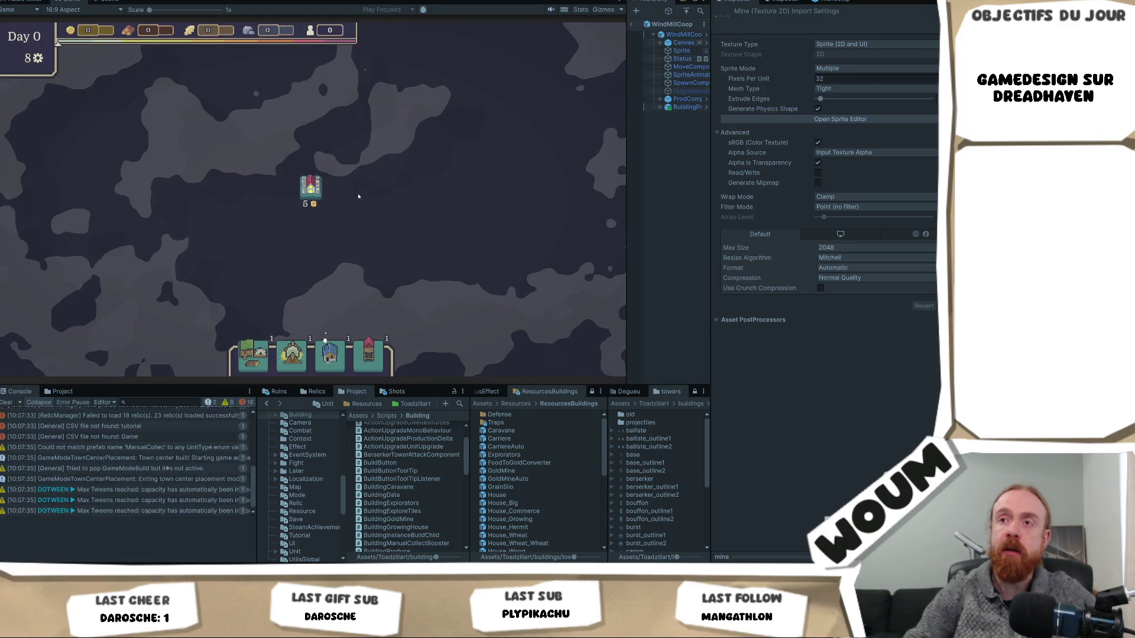
left_click(379, 216)
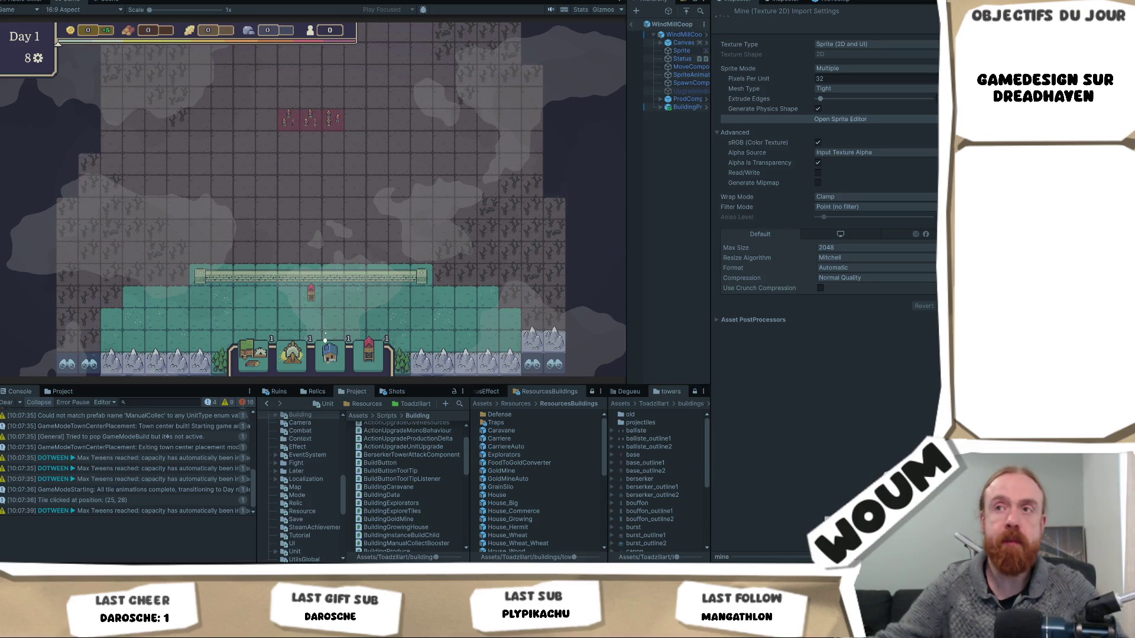
Select a tile on the revealed map before the restarted game returns to Day 0 with 8 gears
left_click(459, 188)
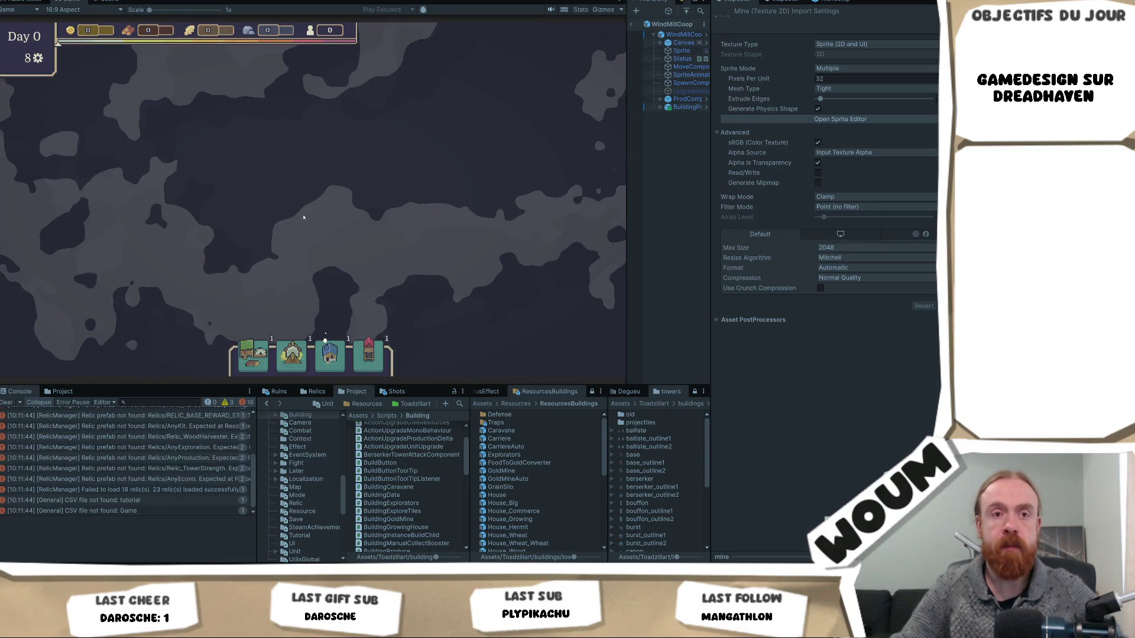
Place and confirm the town center on a fogged tile again, revealing the walled base at Day 1
left_click(355, 216)
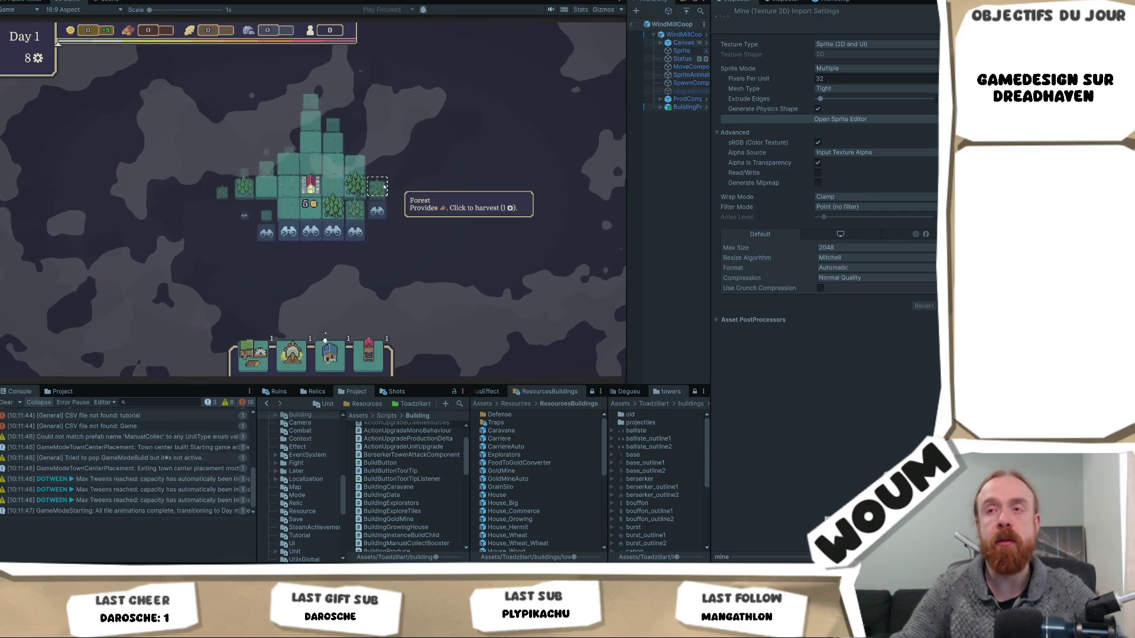
left_click(385, 188)
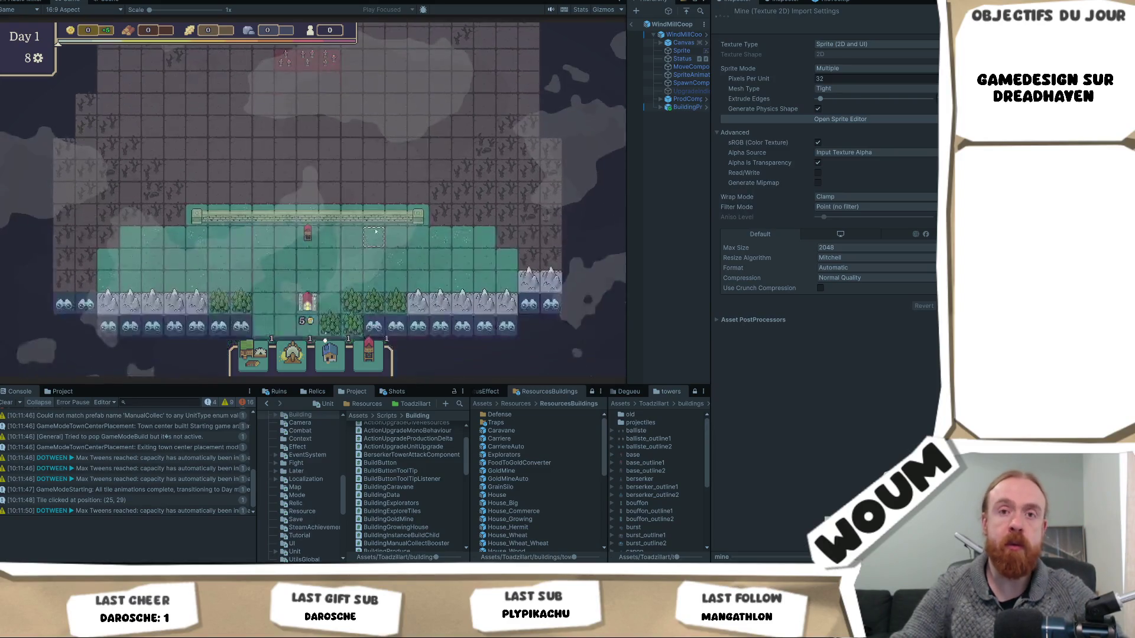
mouse_move(292, 166)
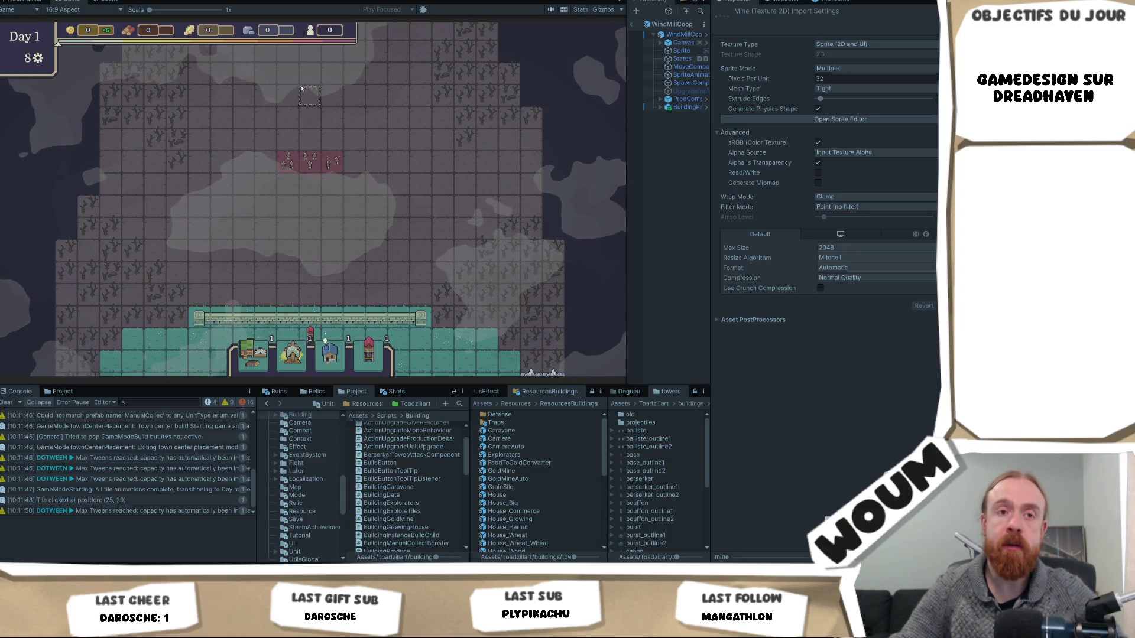
key("d")
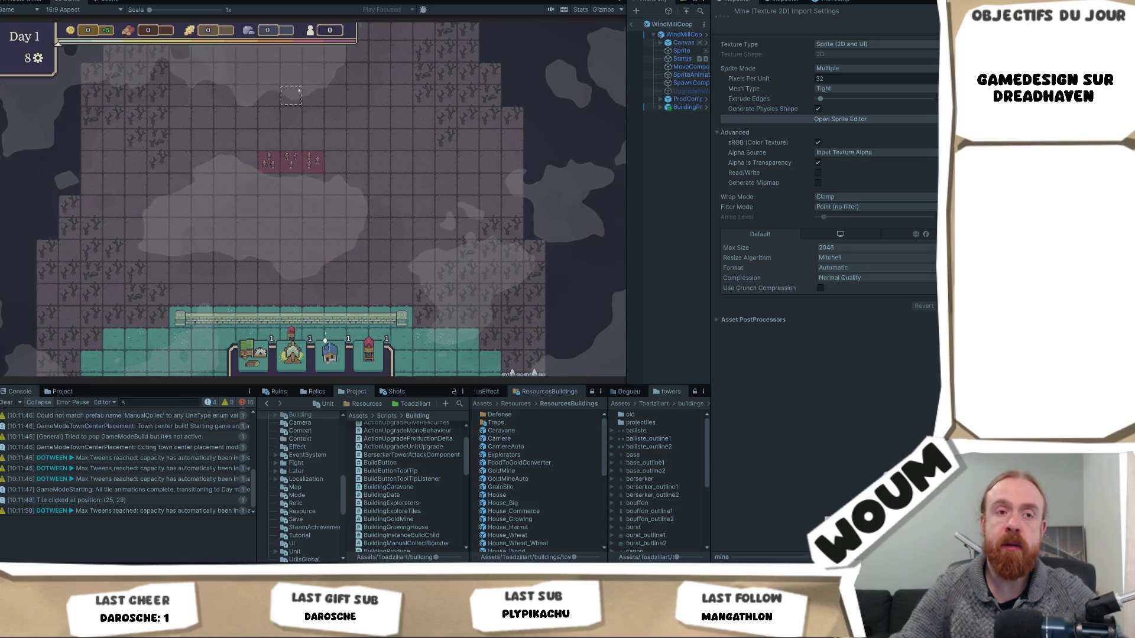
key("a")
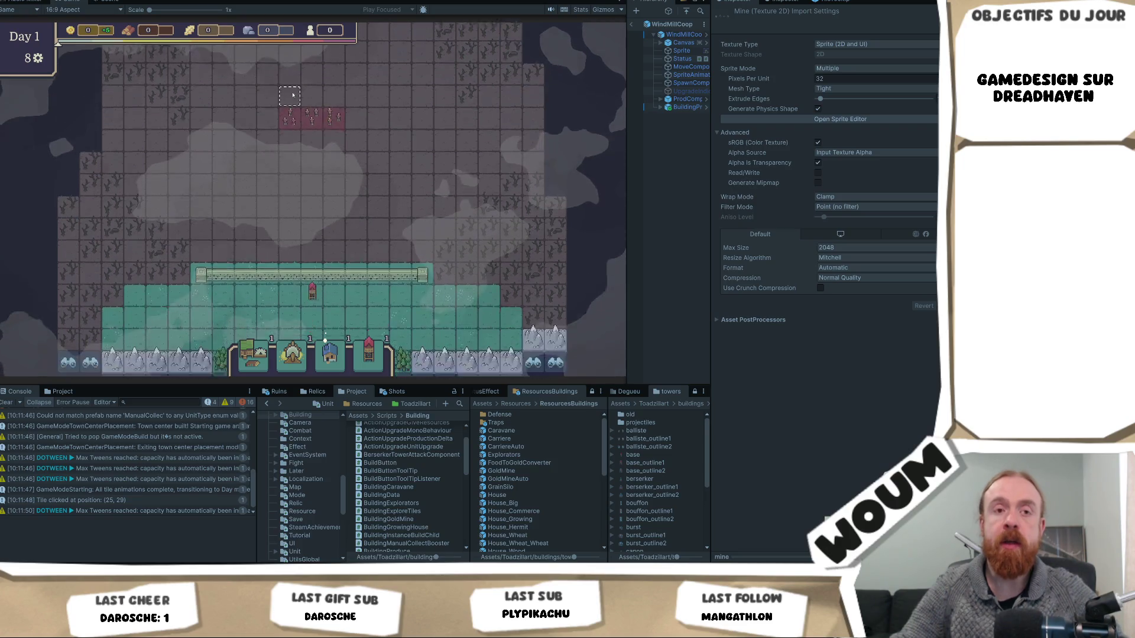
key("s")
key("d")
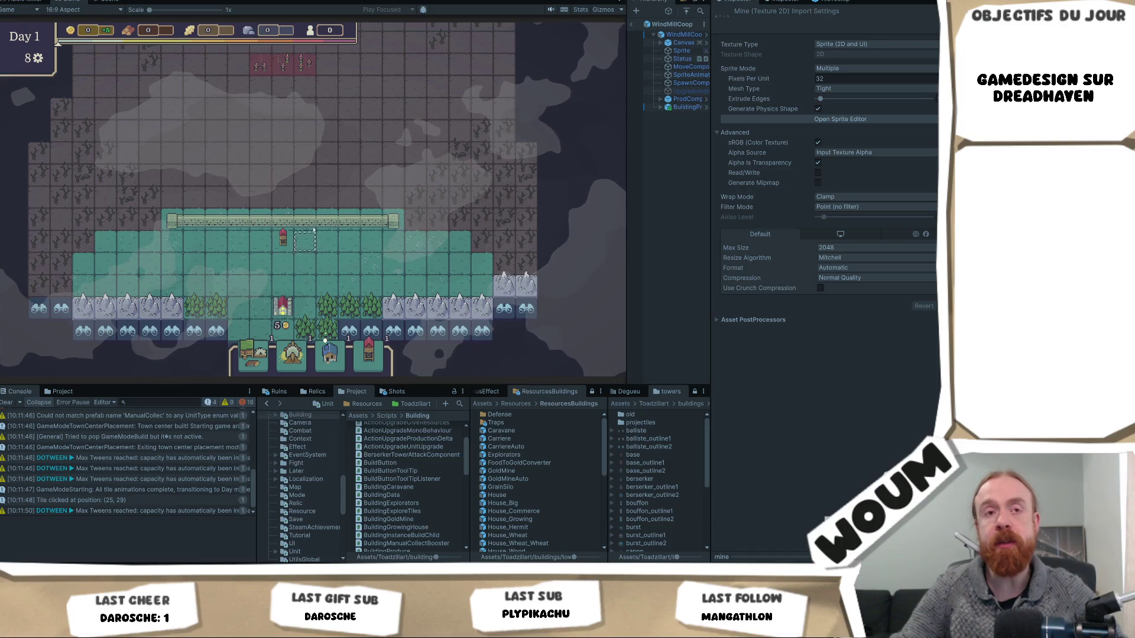
key("w")
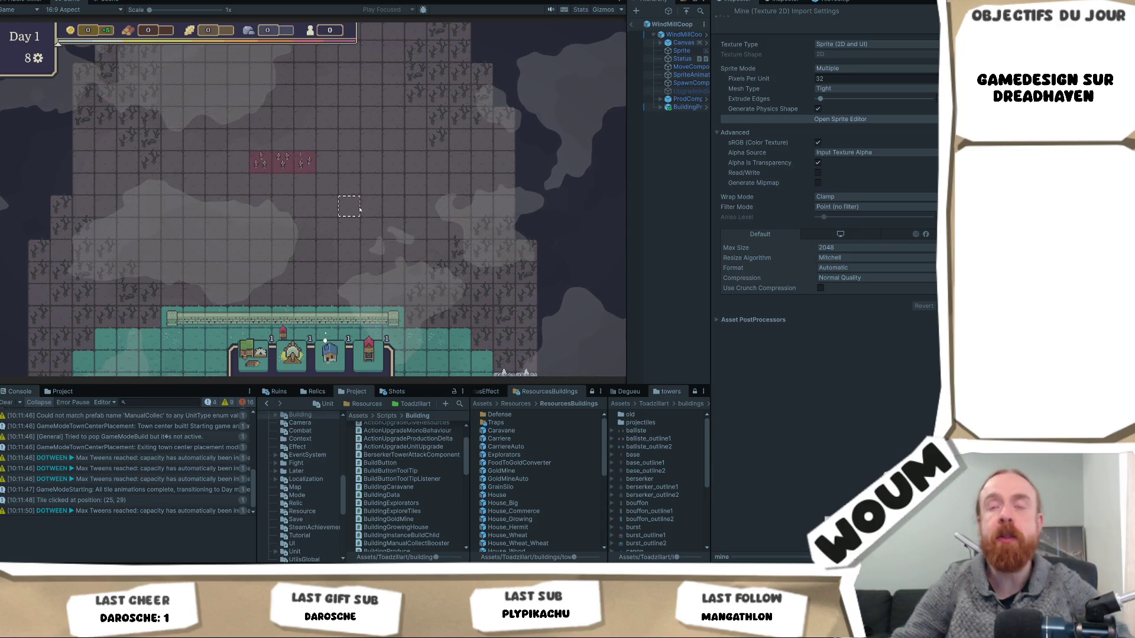
key("s")
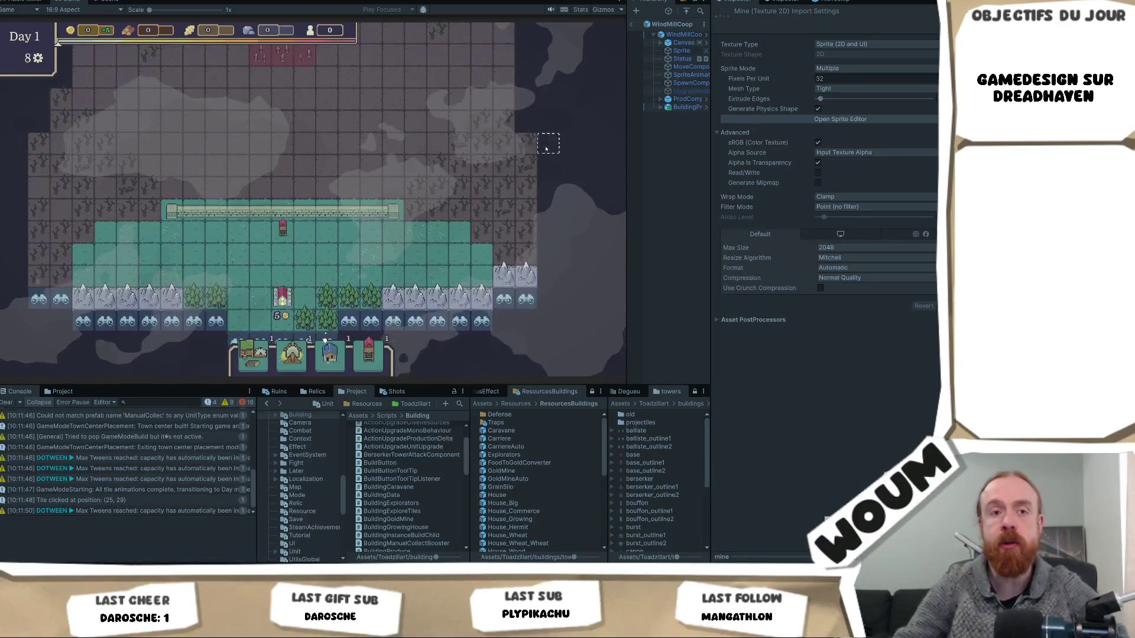
key("w")
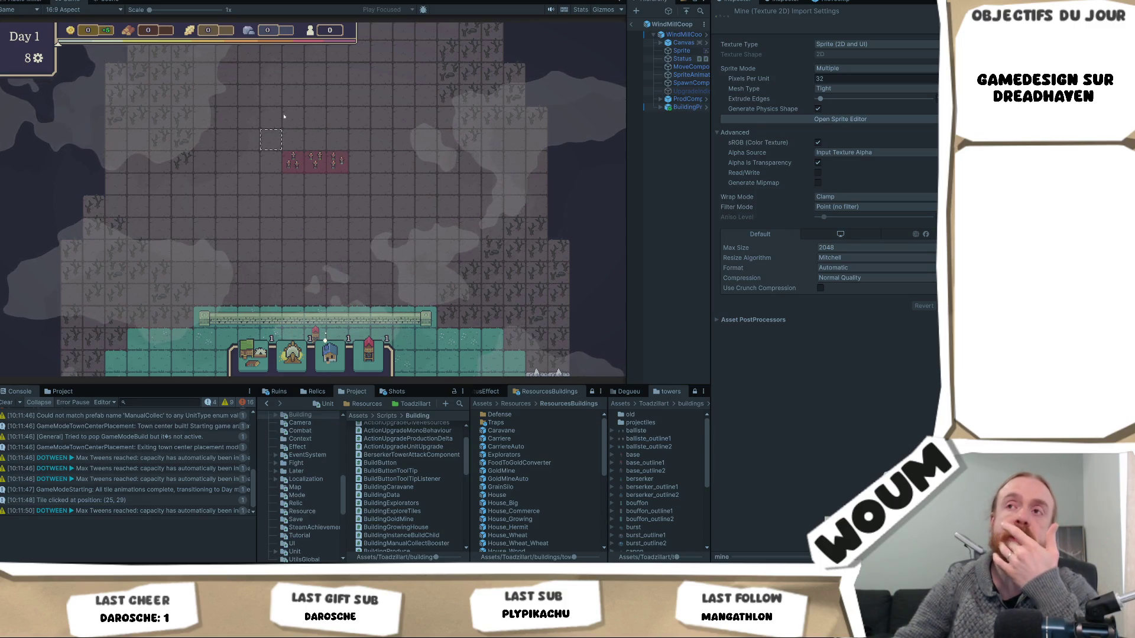
Scroll around the map to check the wall, tower and forest tile tooltips
scroll(234, 137, "down", 2)
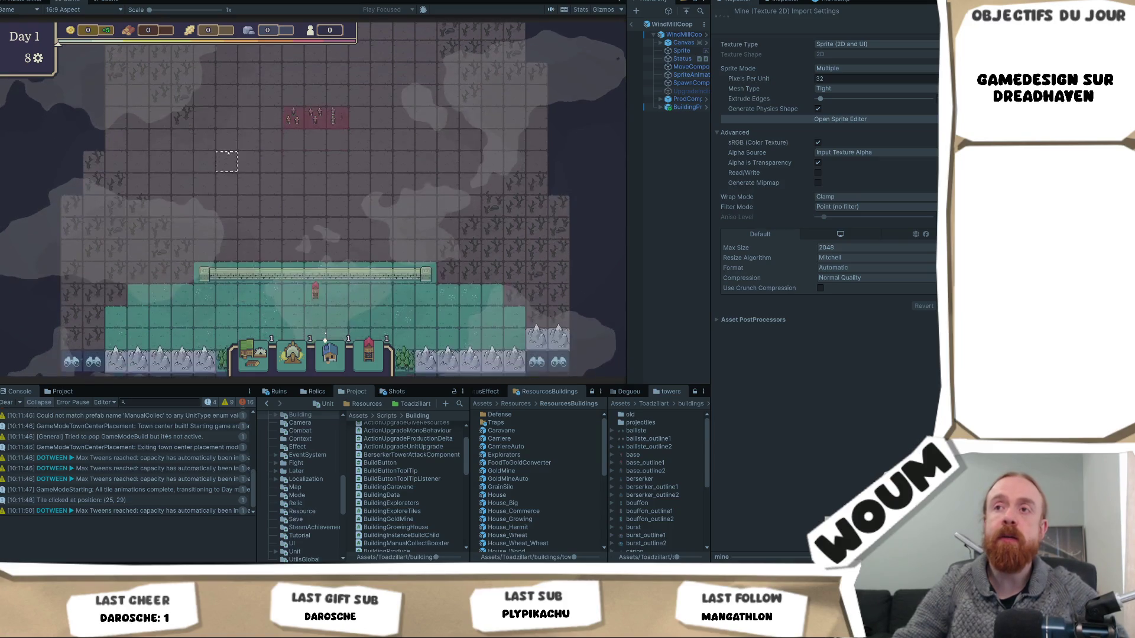
scroll(251, 156, "down", 4)
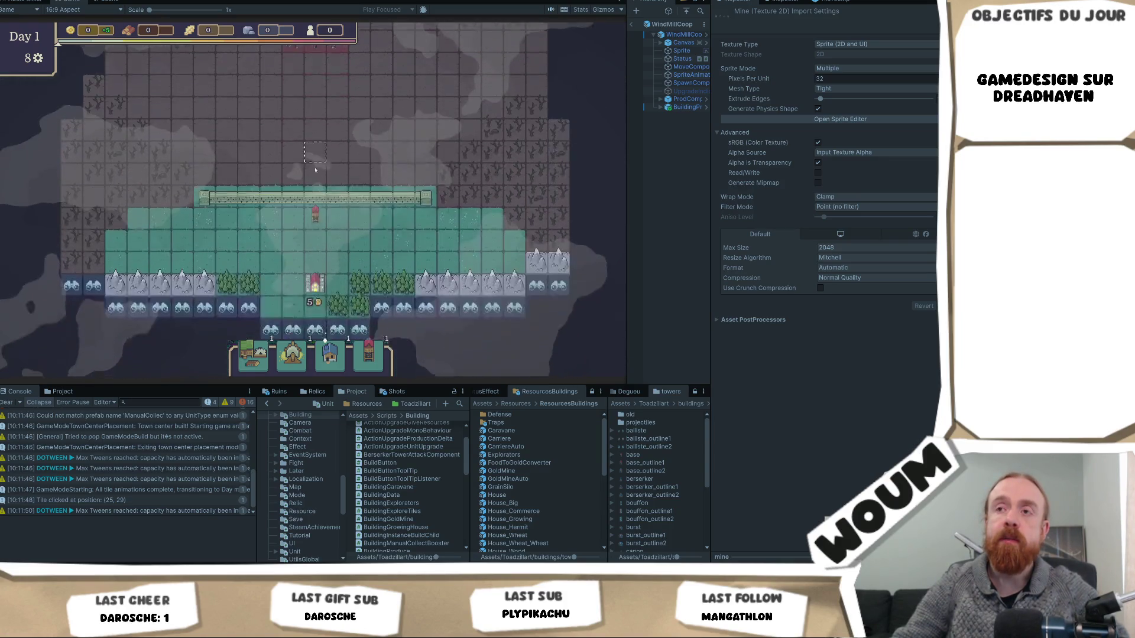
mouse_move(319, 201)
scroll(320, 201, "up", 2)
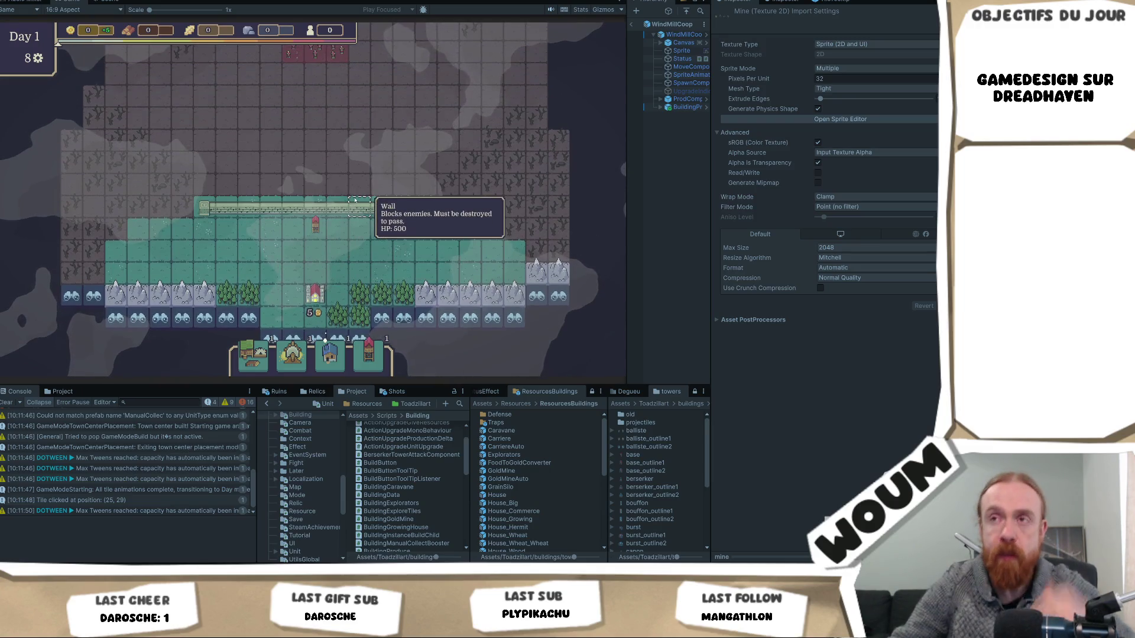
mouse_move(383, 292)
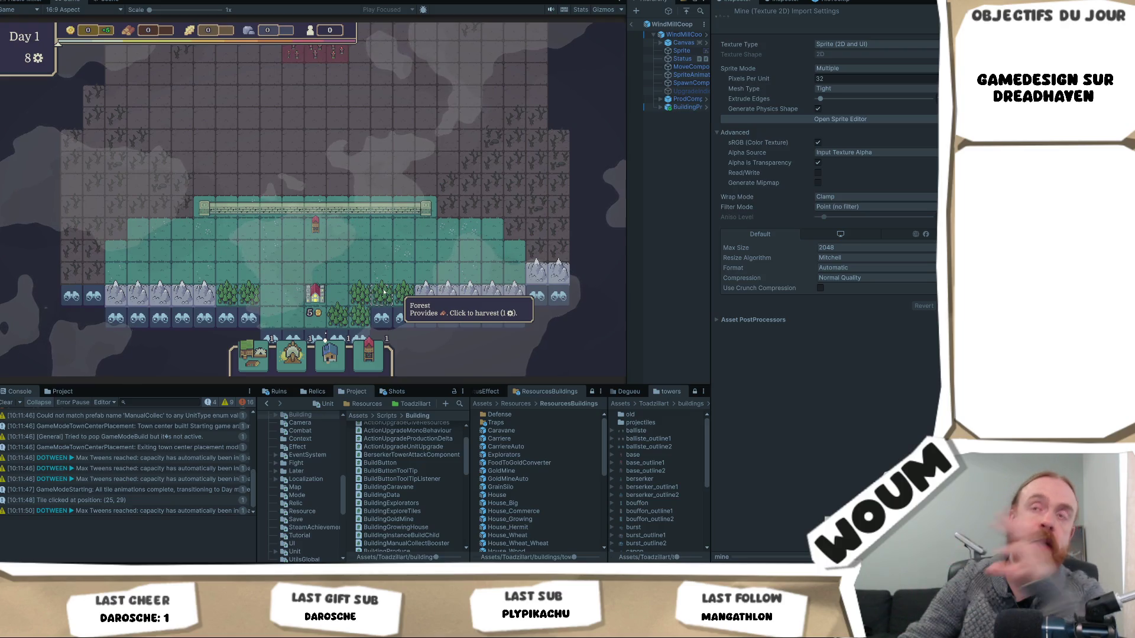
mouse_move(336, 219)
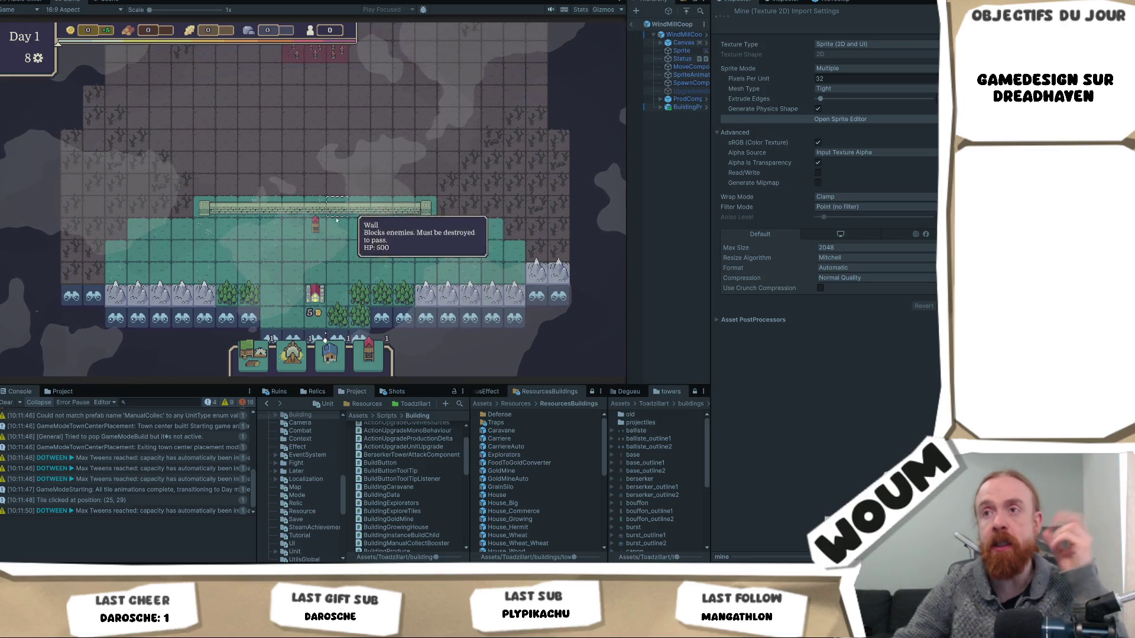
scroll(325, 260, "up", 4)
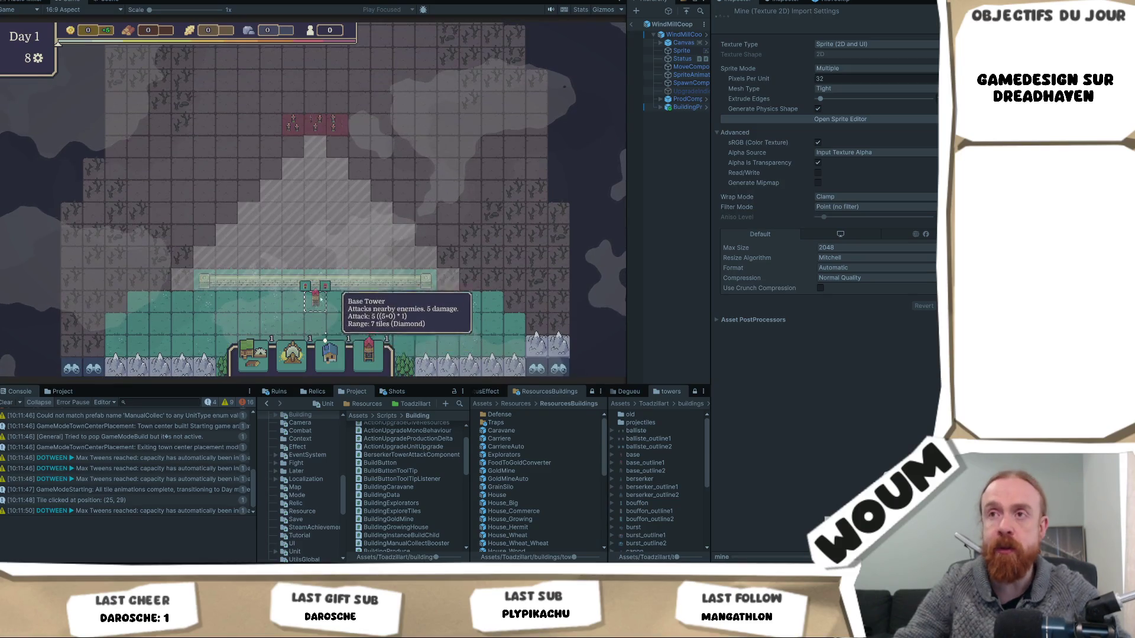
scroll(331, 266, "up", 1)
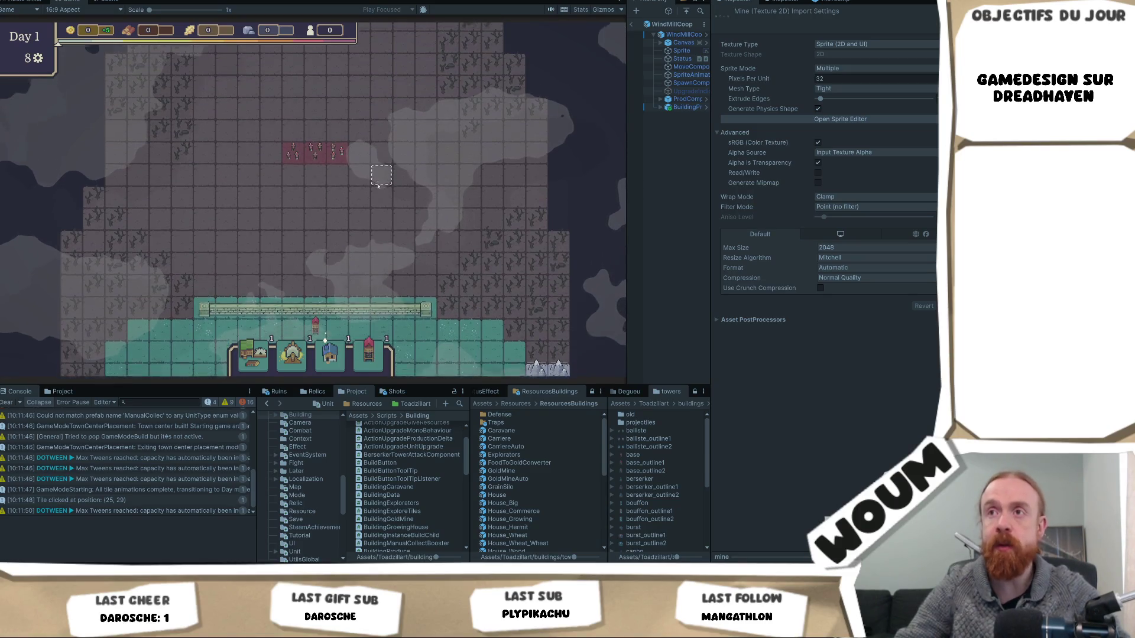
Select tiles (36, 41) and (26, 38), widening the Hierarchy panel to narrow the Game view
left_click(566, 144)
mouse_move(627, 153)
left_mouse_down()
mouse_move(538, 153)
mouse_move(594, 153)
left_mouse_up()
left_click(331, 202)
scroll(331, 202, "up", 1)
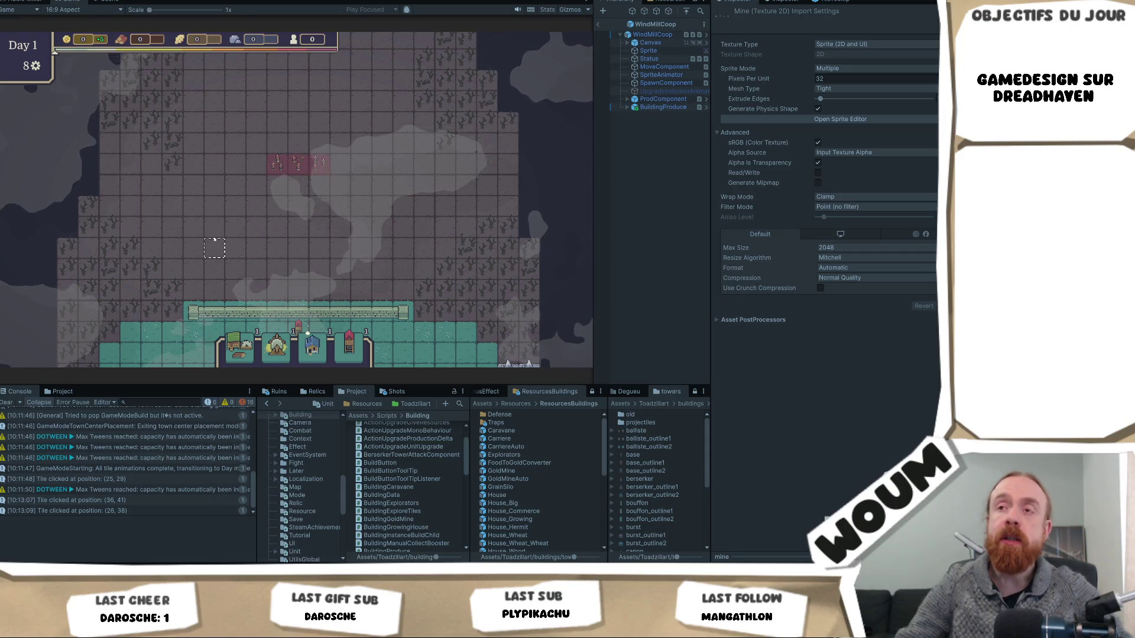
scroll(221, 224, "down", 2)
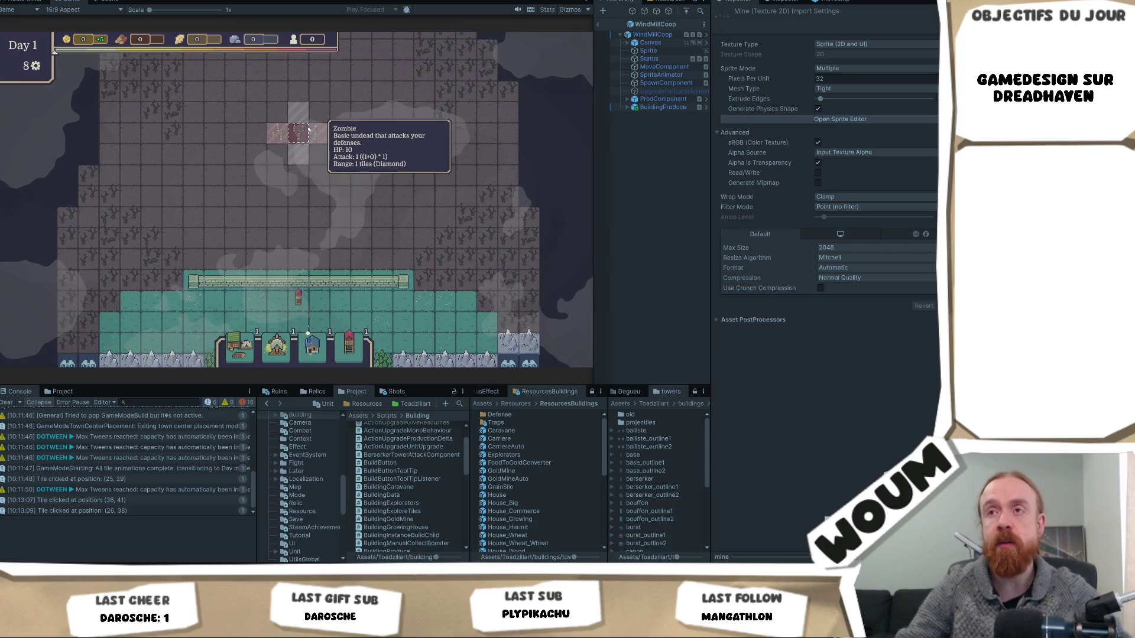
scroll(273, 240, "down", 6)
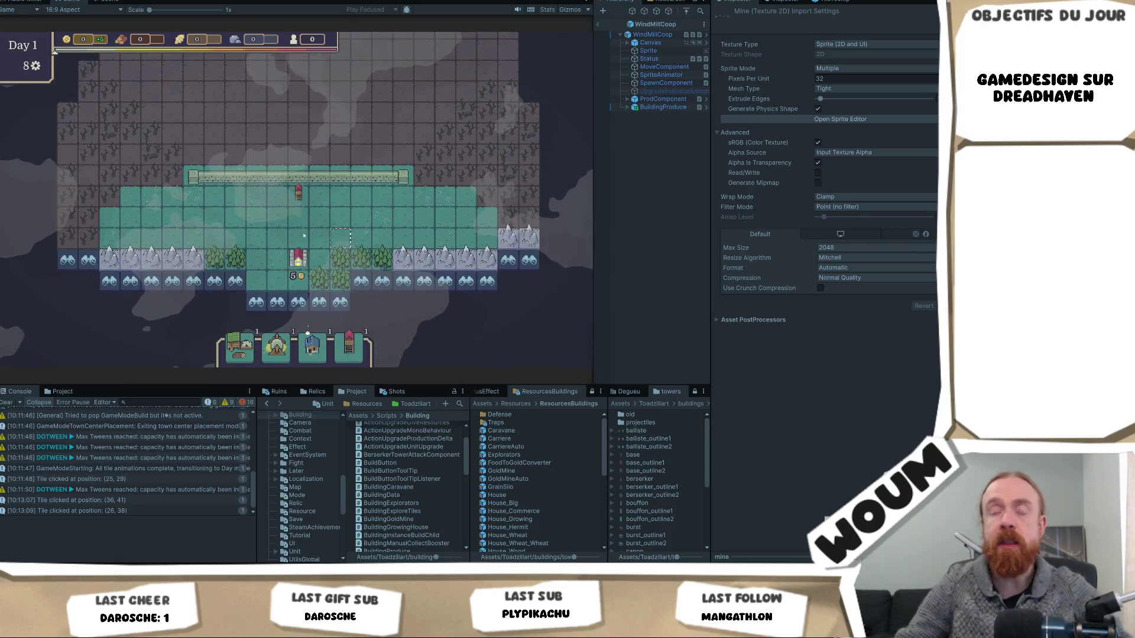
scroll(307, 224, "up", 5)
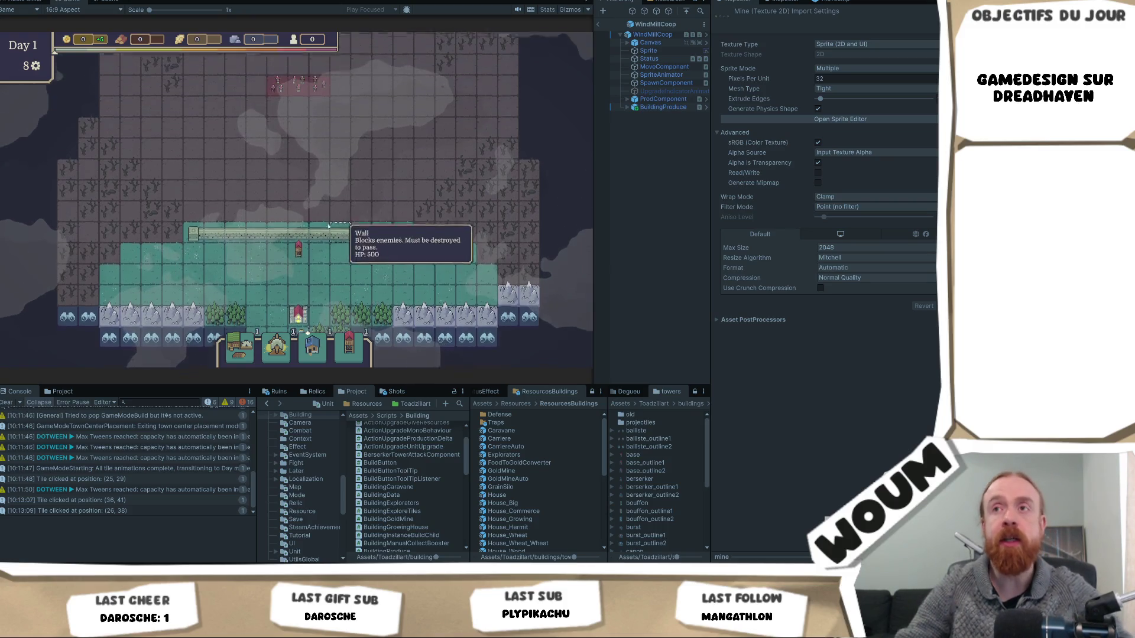
scroll(293, 170, "down", 4)
scroll(319, 168, "up", 4)
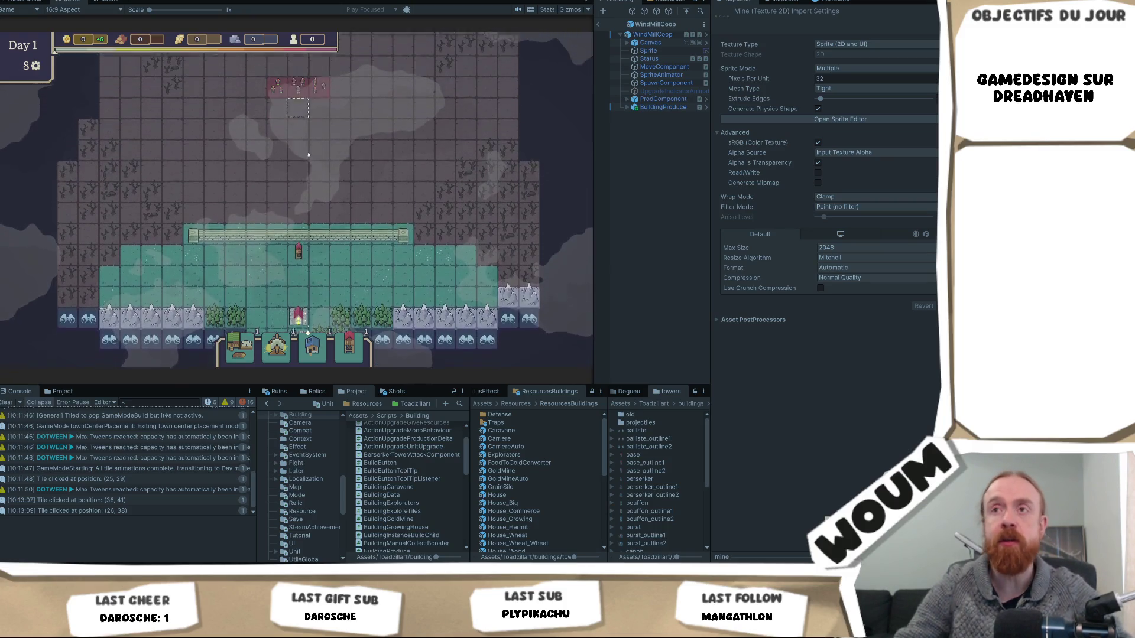
left_click_drag(331, 193, 332, 244)
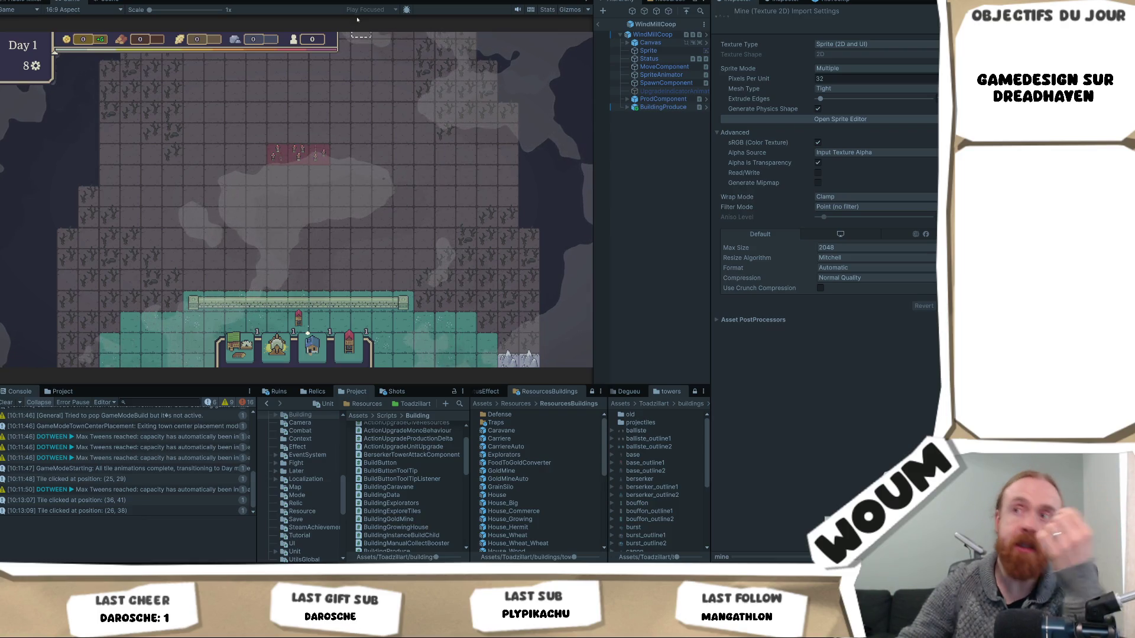
Select map tile (26, 37) to end the day and bring up the Day 2 New Constructions Kit choice
left_click(371, 218)
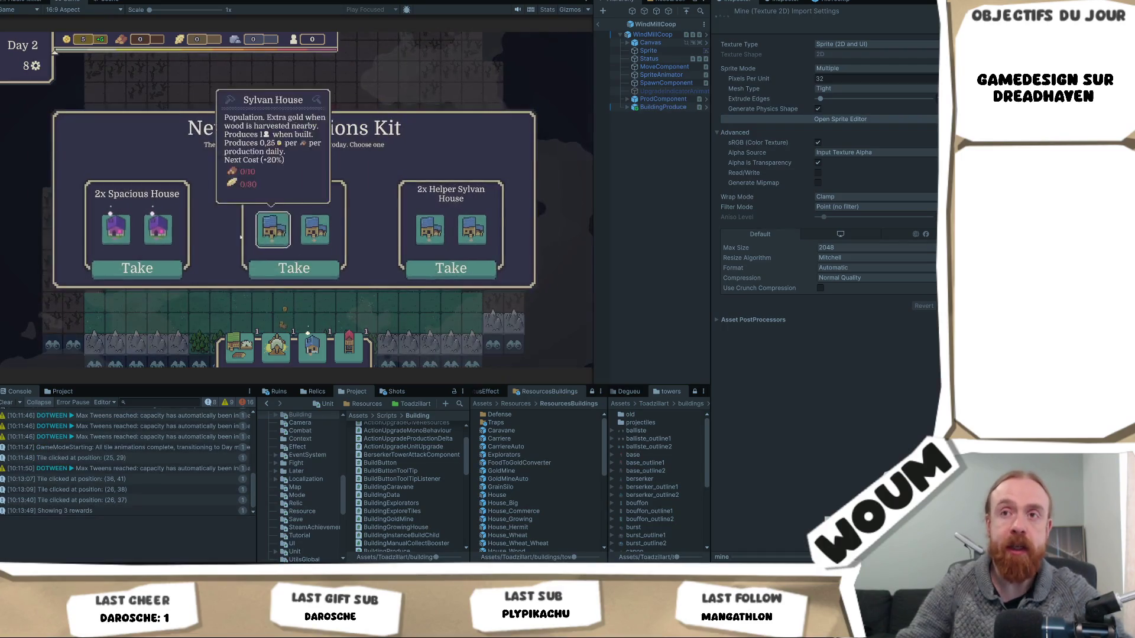
Take the 2x Spacious House kit, then select map tile (25, 35)
left_click(137, 268)
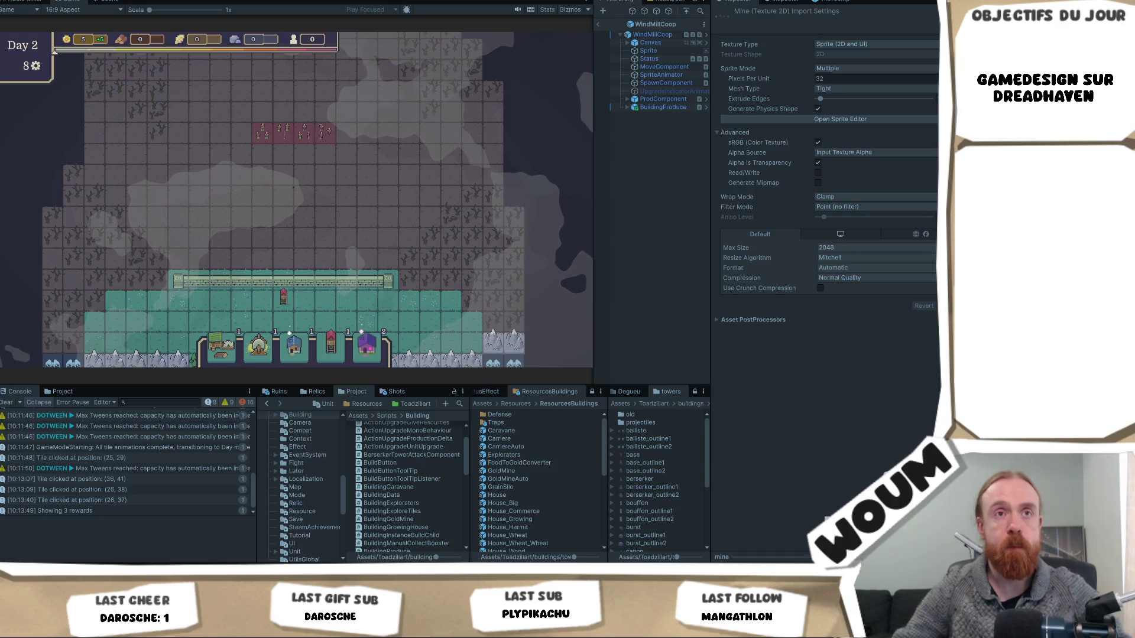
left_click(343, 239)
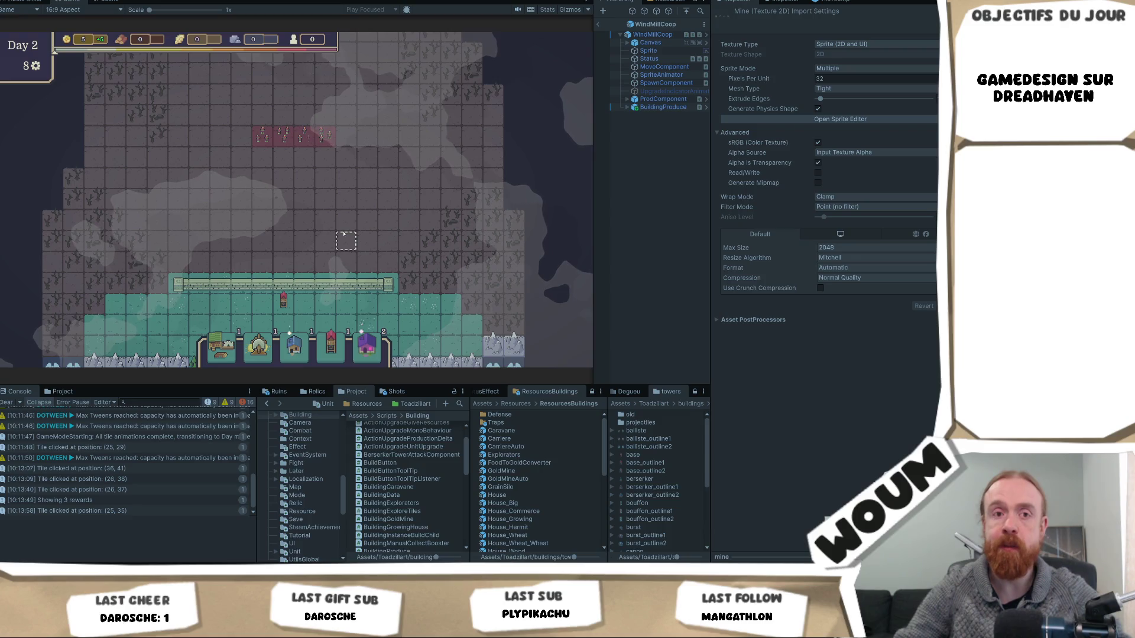
scroll(343, 234, "up", 2)
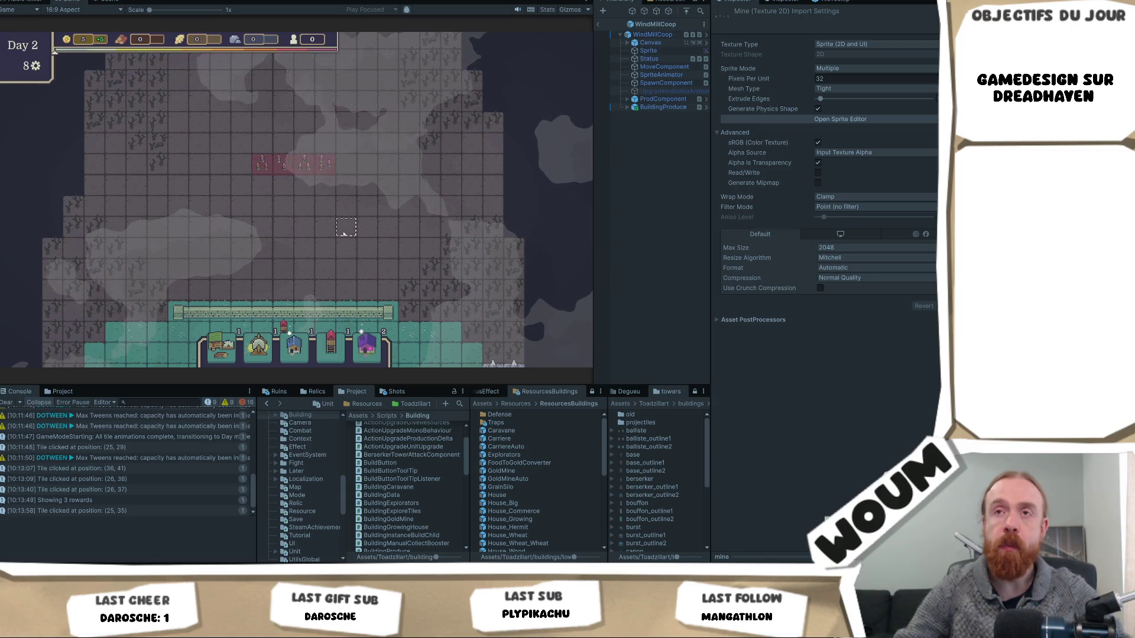
key("a")
key("d")
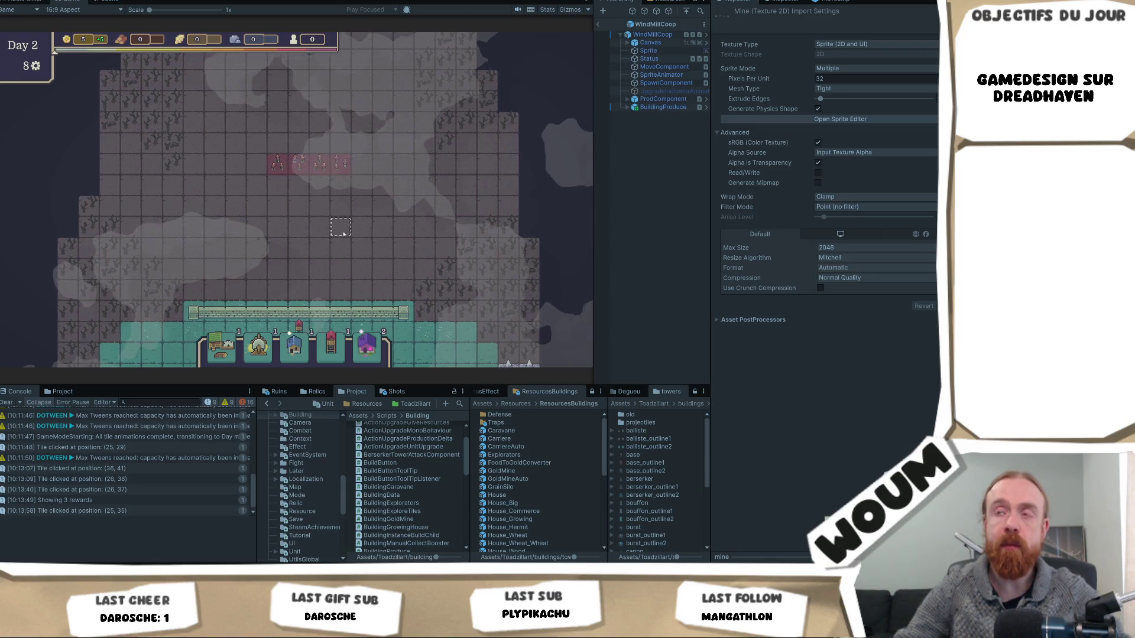
key("a")
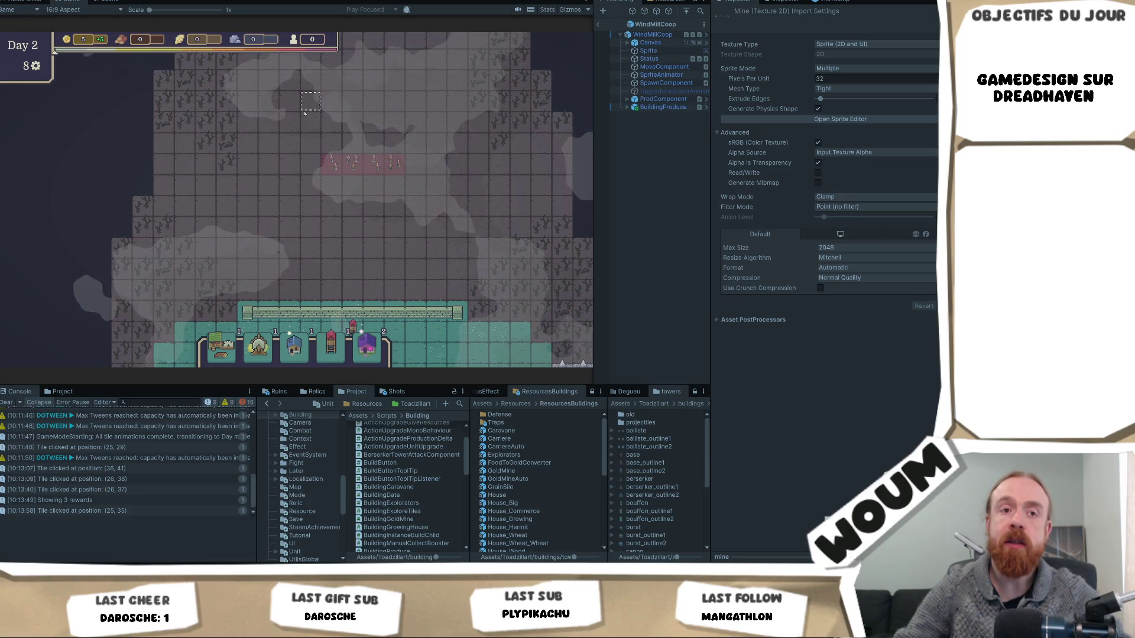
key("a")
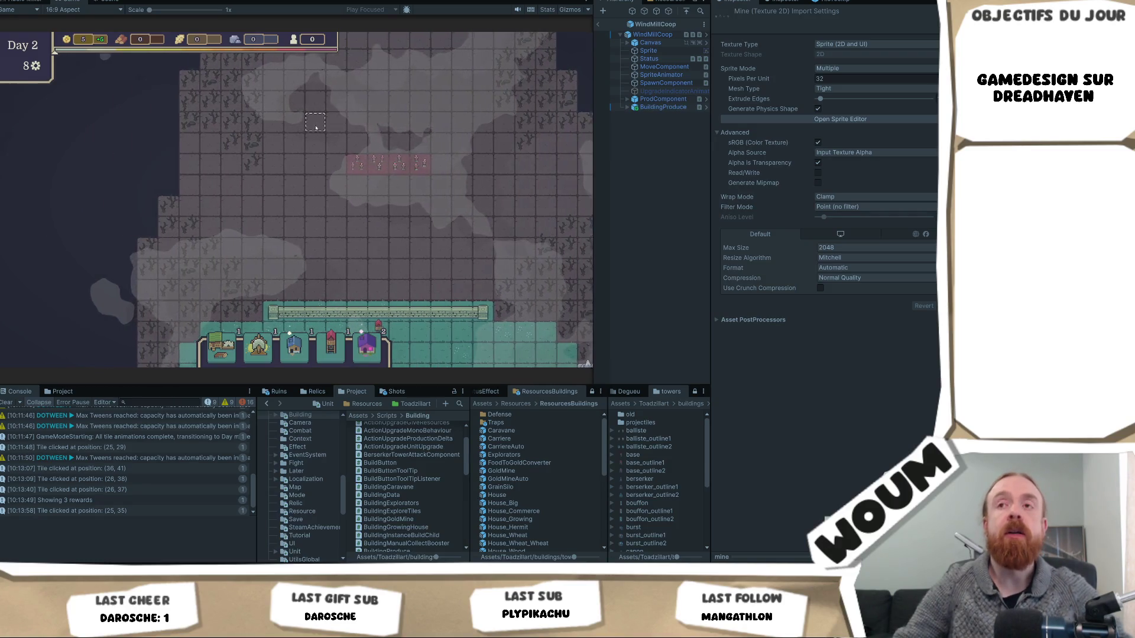
mouse_move(381, 166)
key("d")
mouse_move(323, 166)
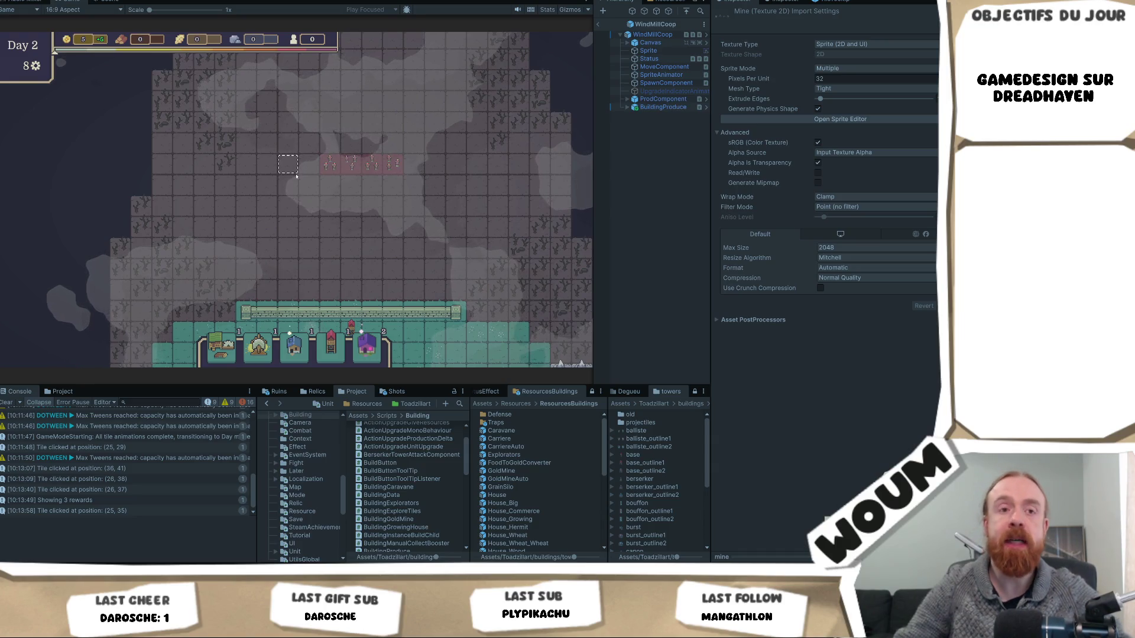
key("d")
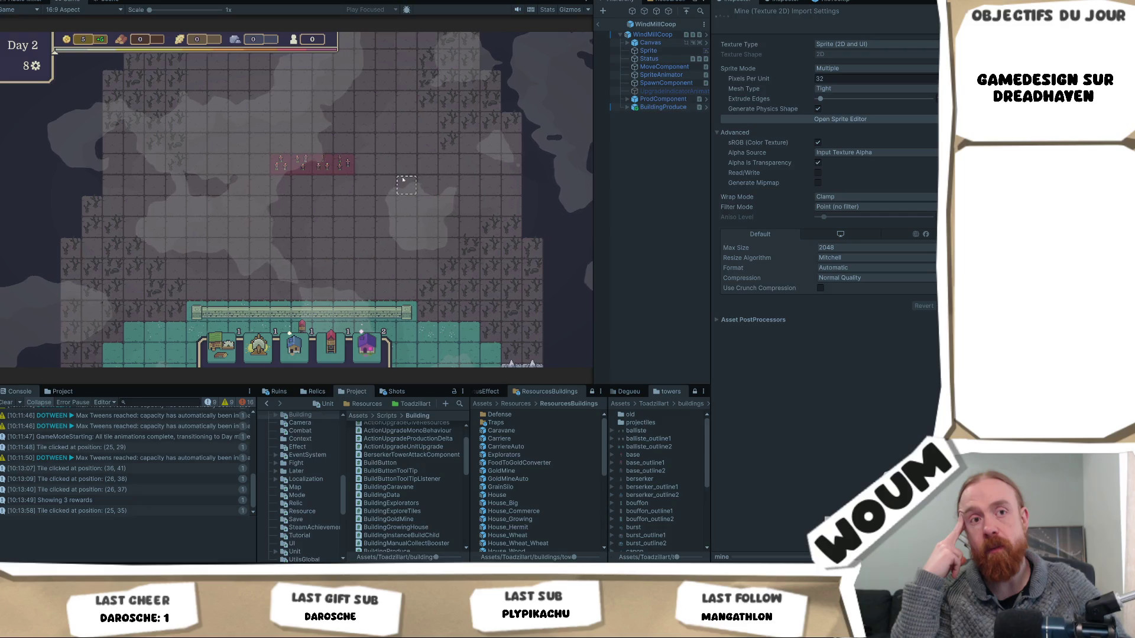
Pan the map left and right with A/D, then down with S to frame the base, forest and mountains
key("a")
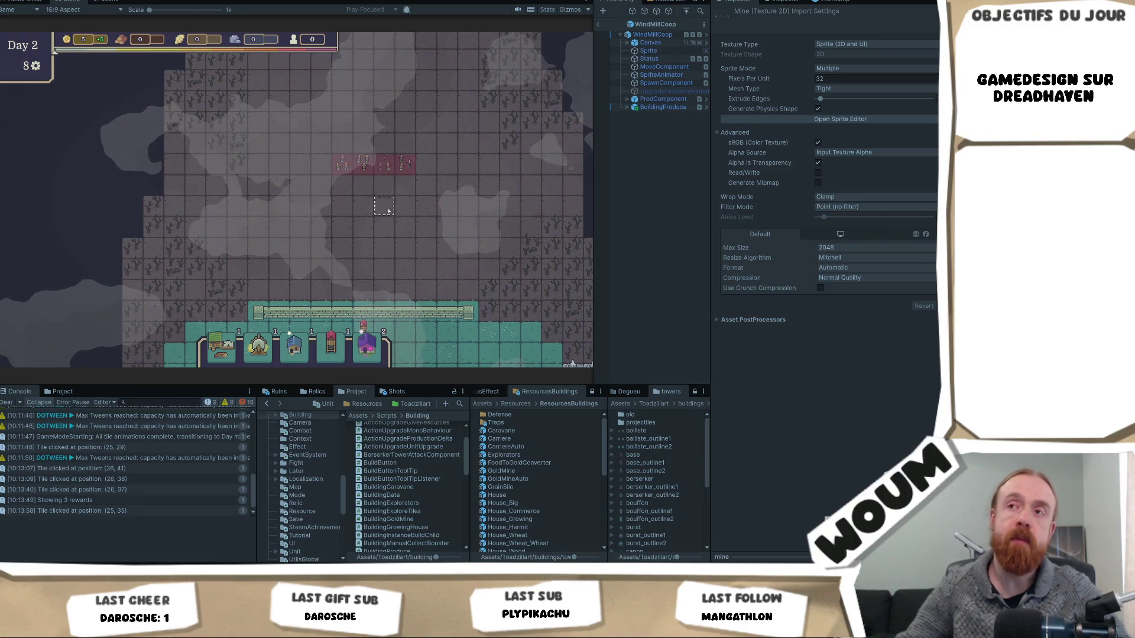
key("d")
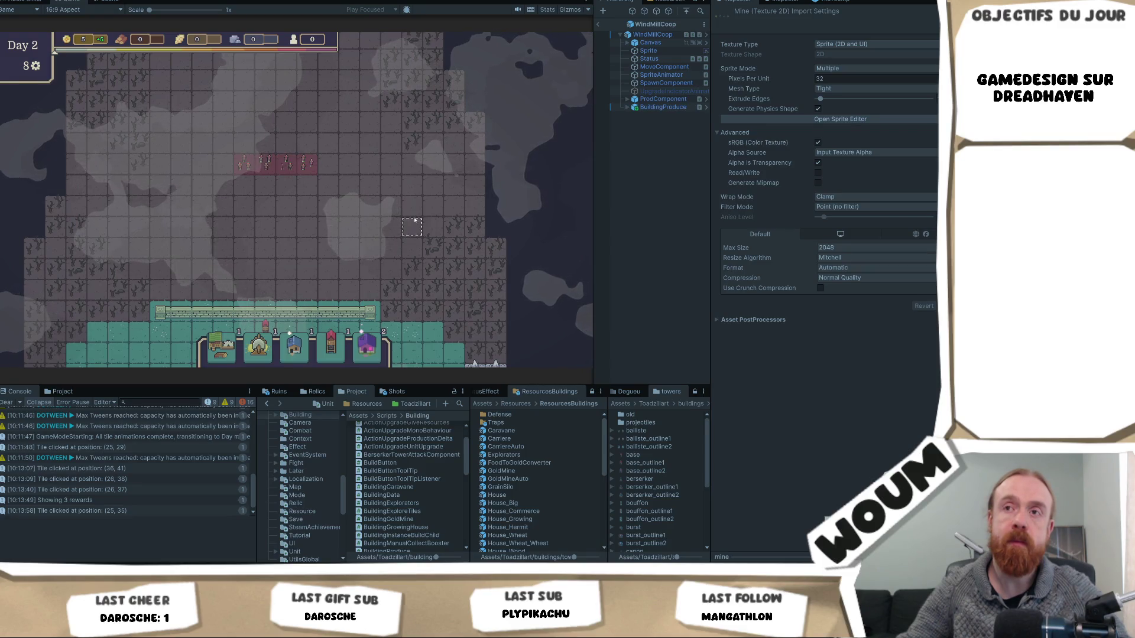
key("d")
key("a")
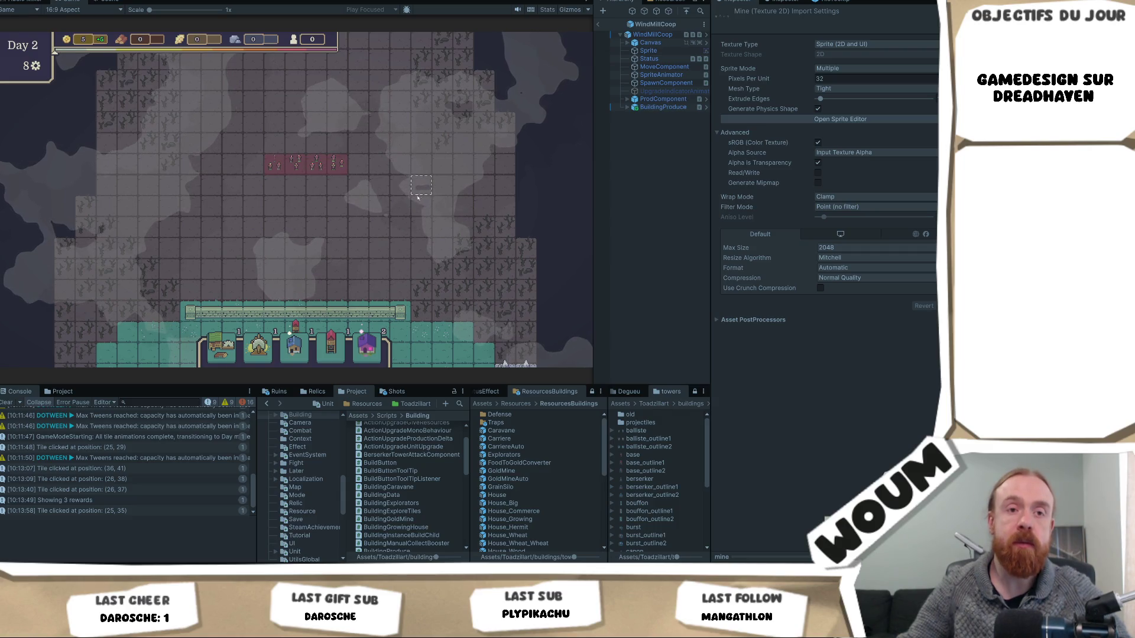
key("a")
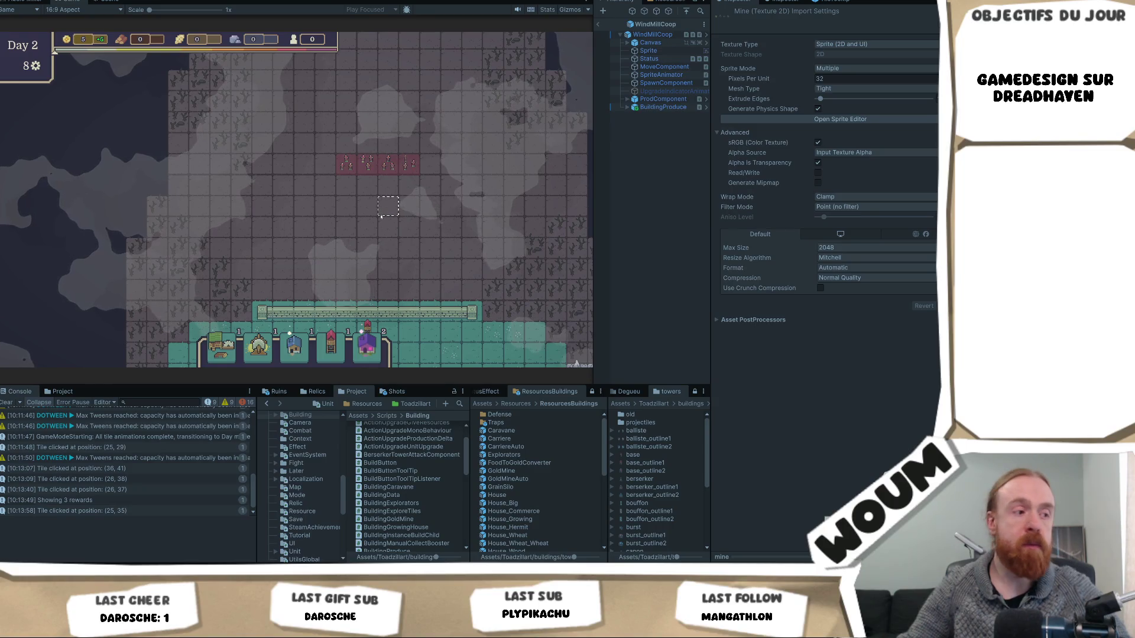
key("d")
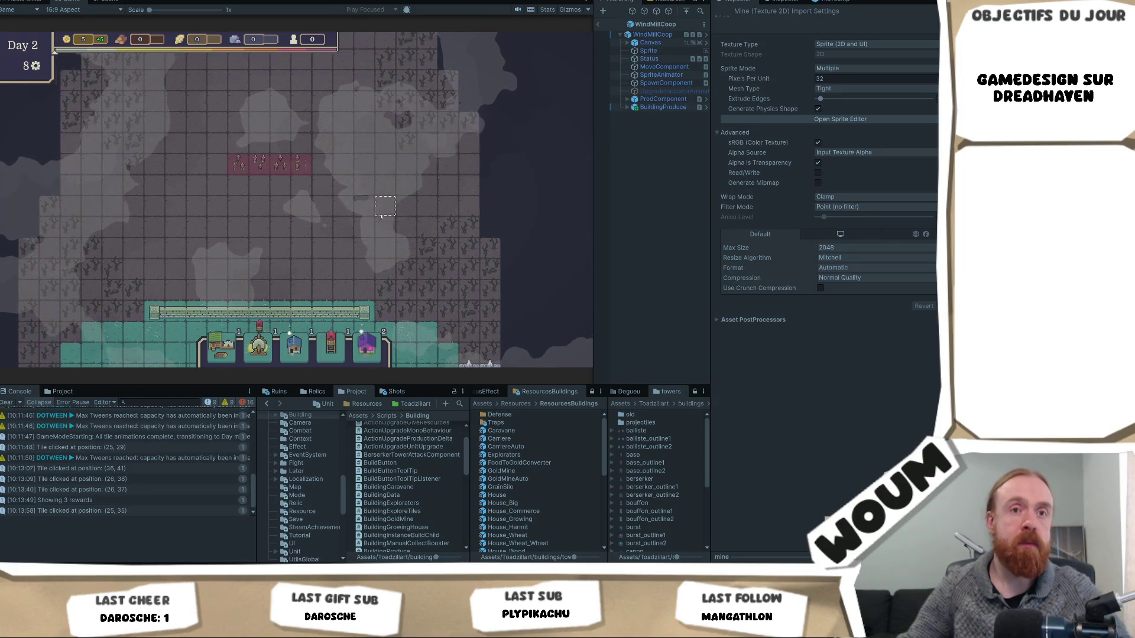
key("s")
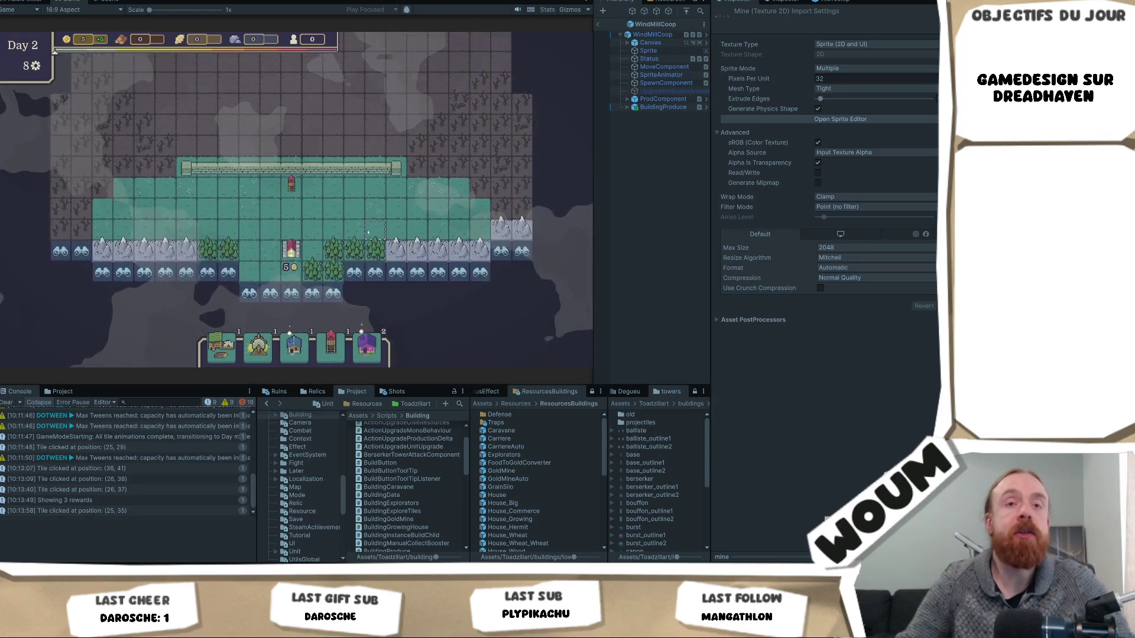
Pan up and across with W/A/S/D to view the red enemy zone in the fog north of the base
key("w")
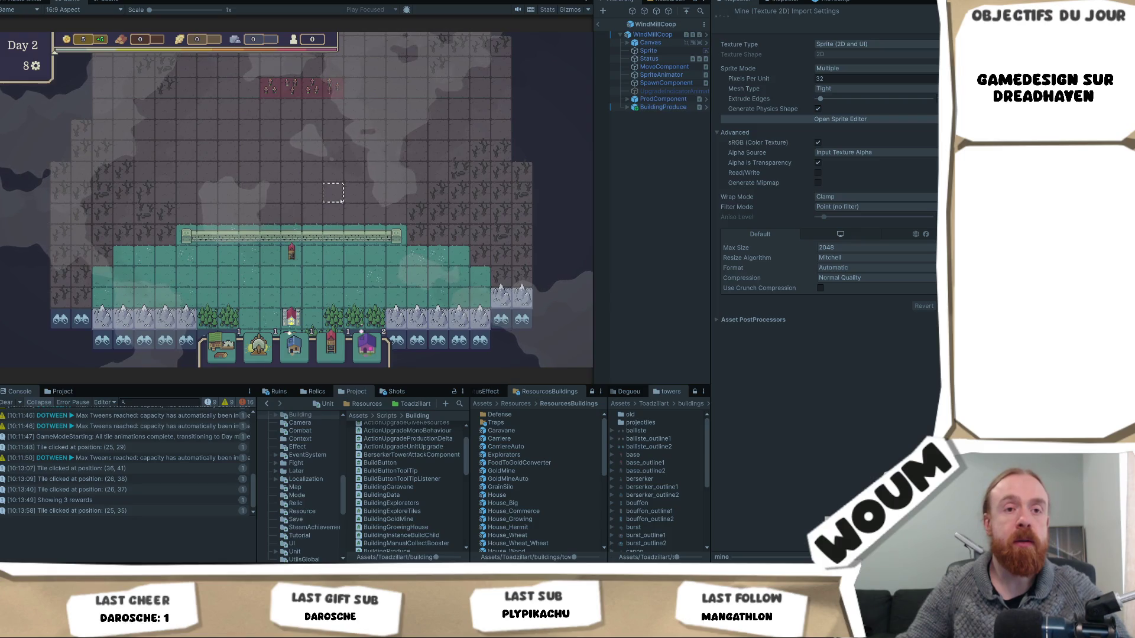
key("w")
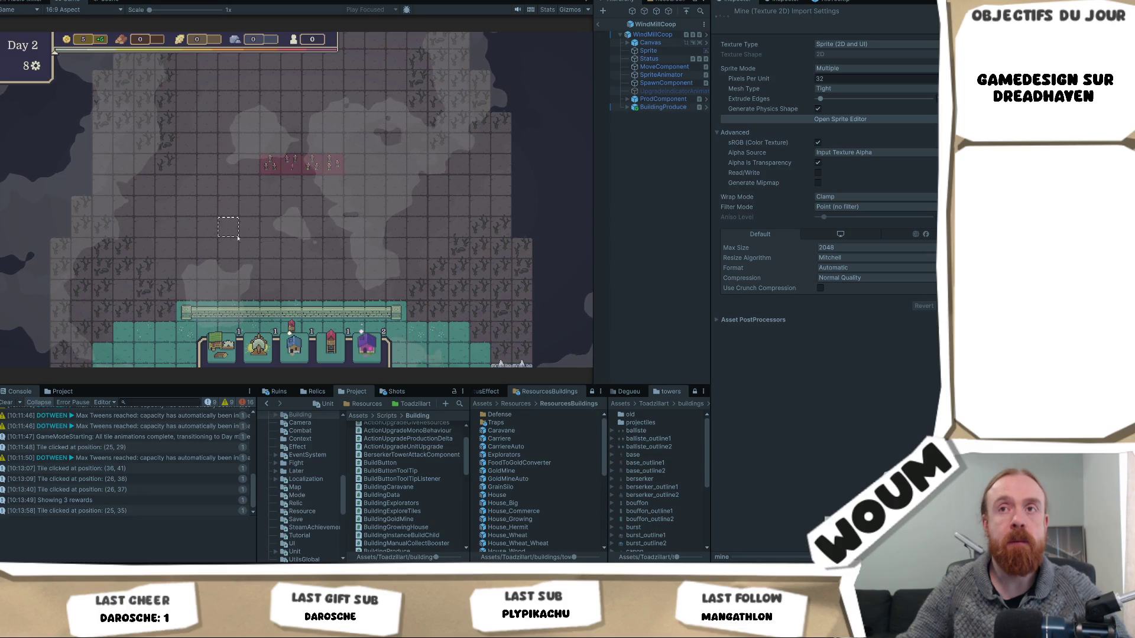
key("d")
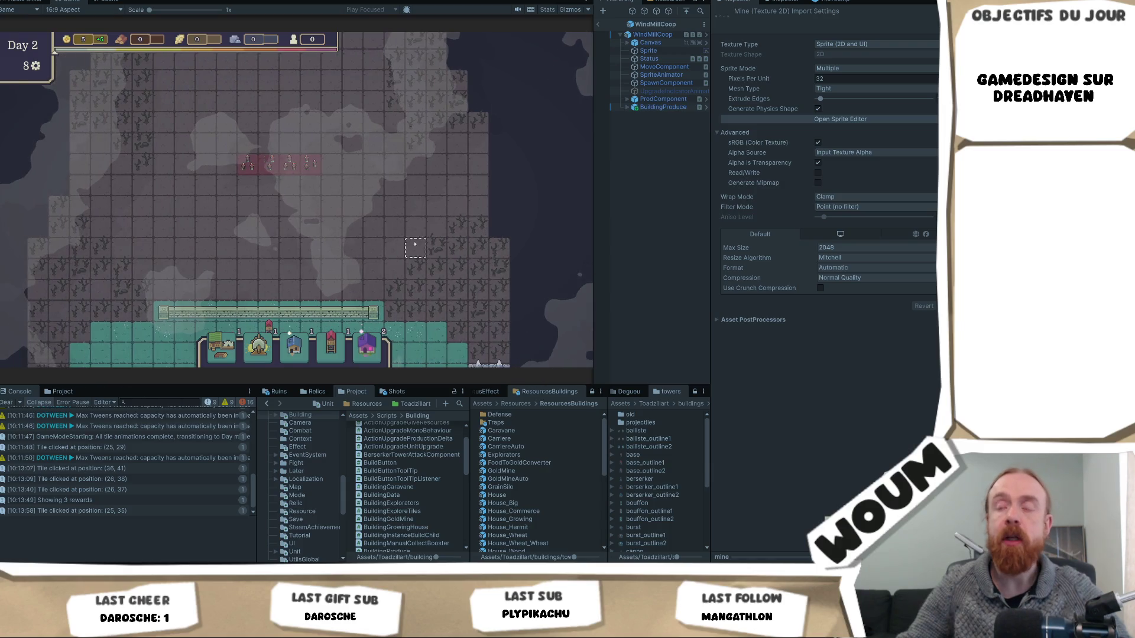
key("s")
key("a")
key("w")
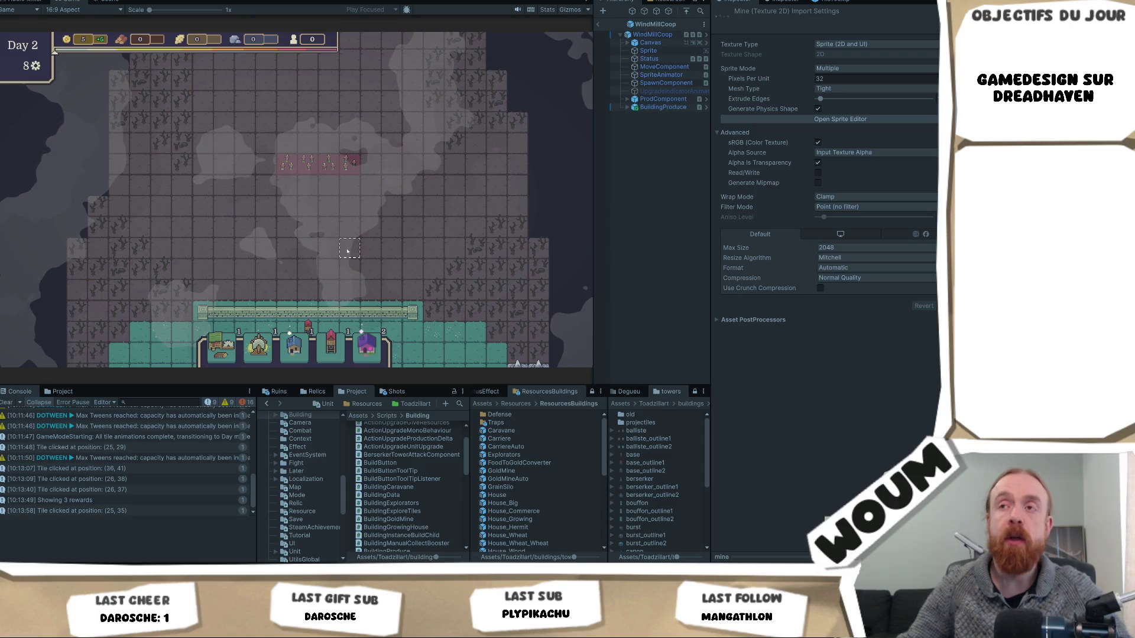
key("d")
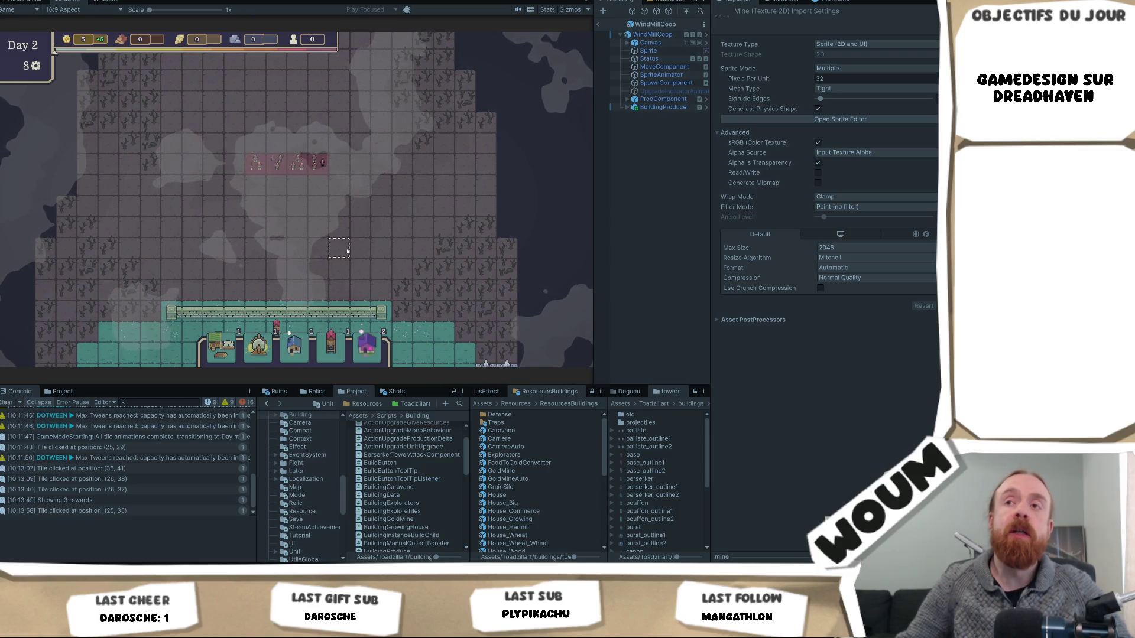
key("a")
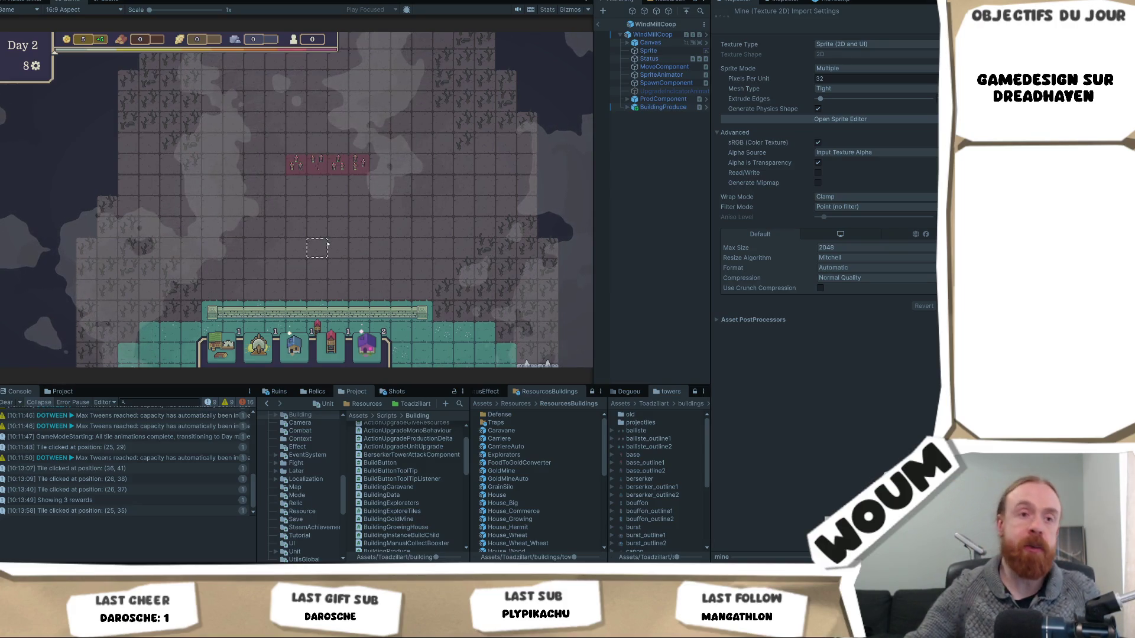
key("d")
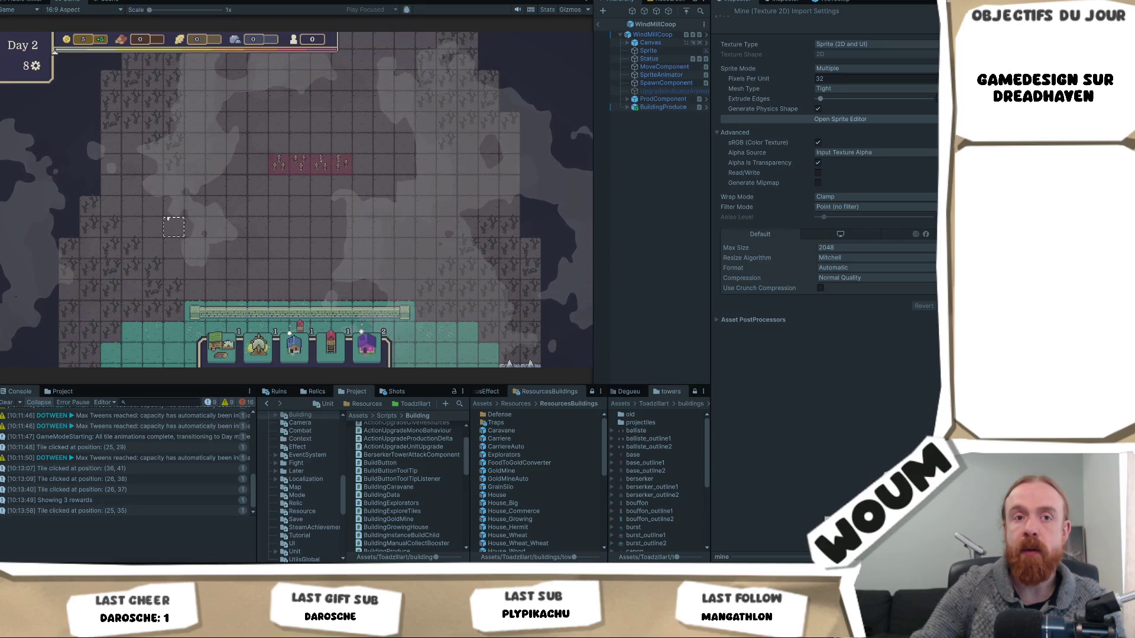
key("a")
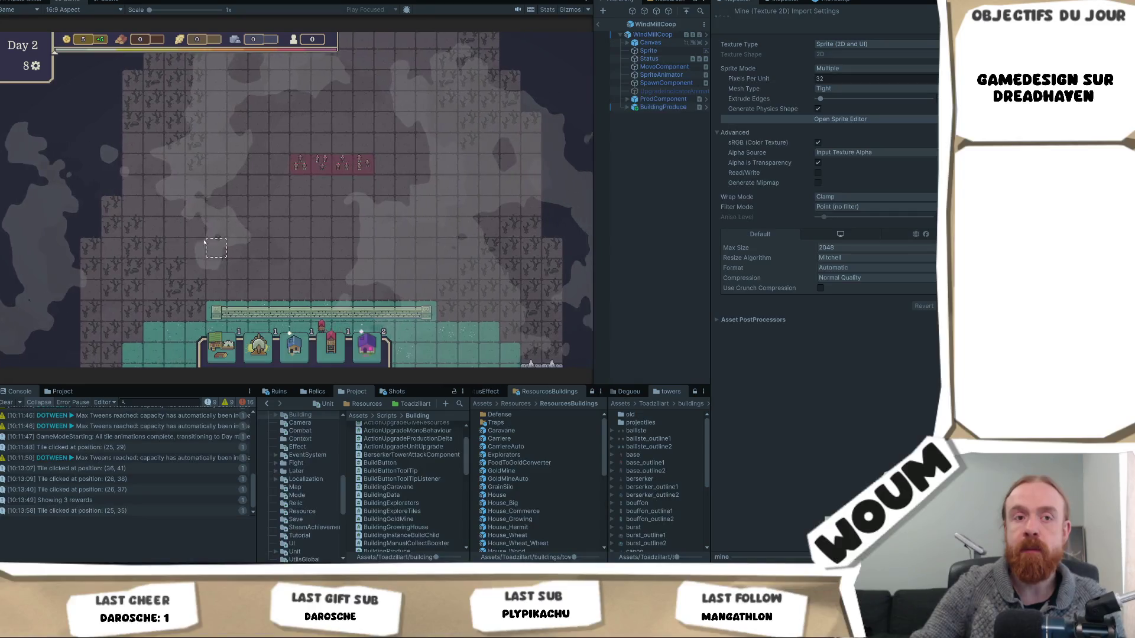
mouse_move(205, 243)
left_mouse_down()
mouse_move(133, 247)
mouse_move(191, 263)
left_mouse_up()
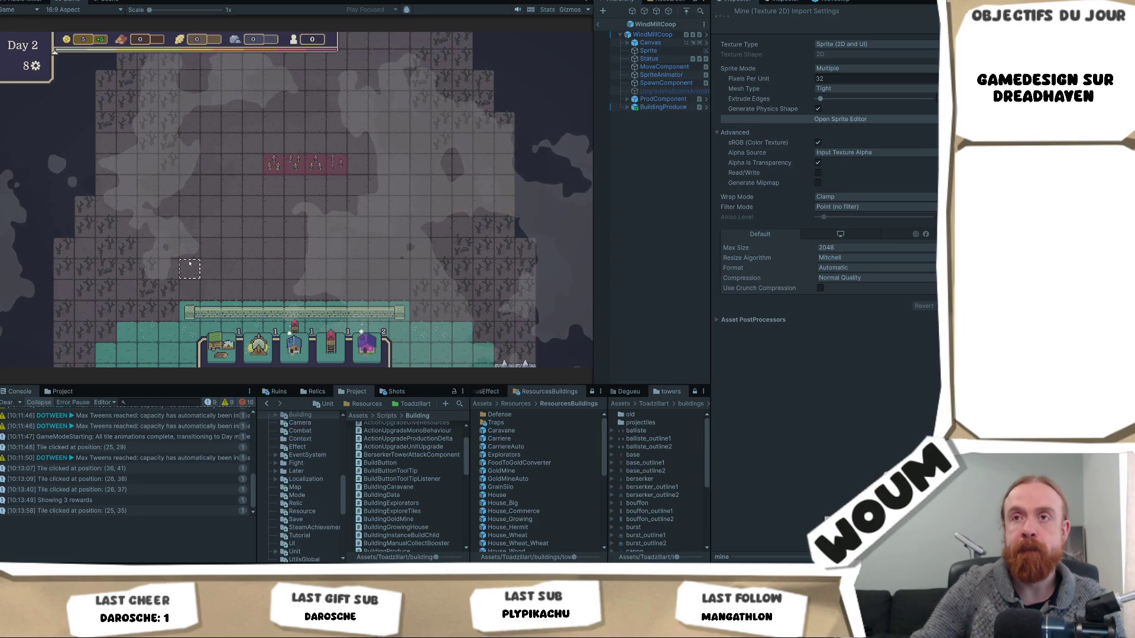
mouse_move(320, 174)
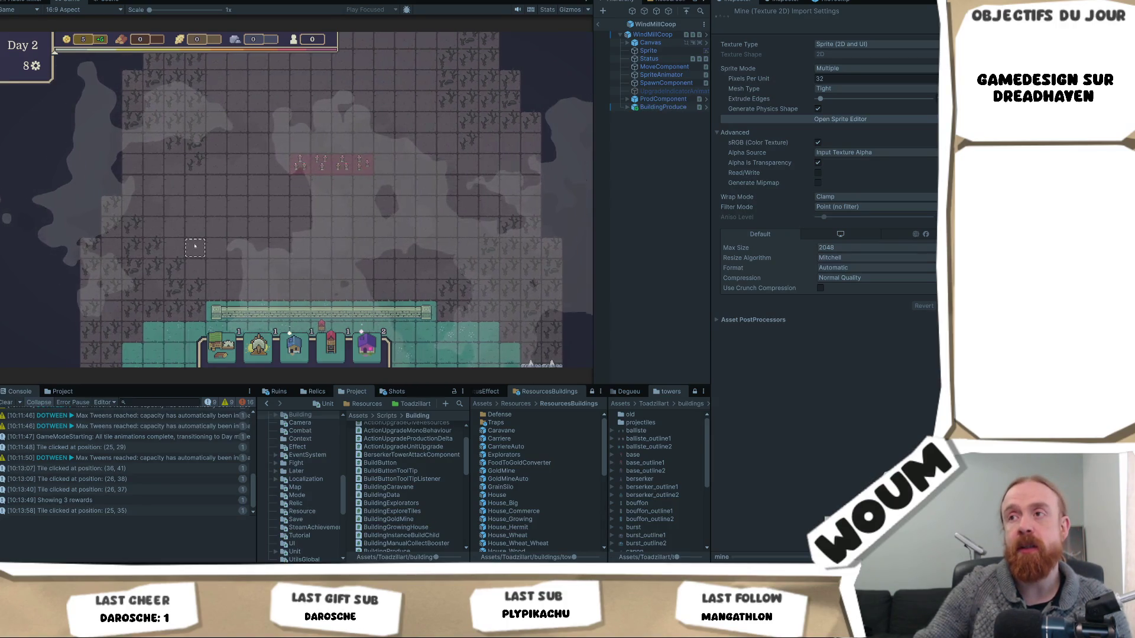
left_click_drag(186, 245, 201, 249)
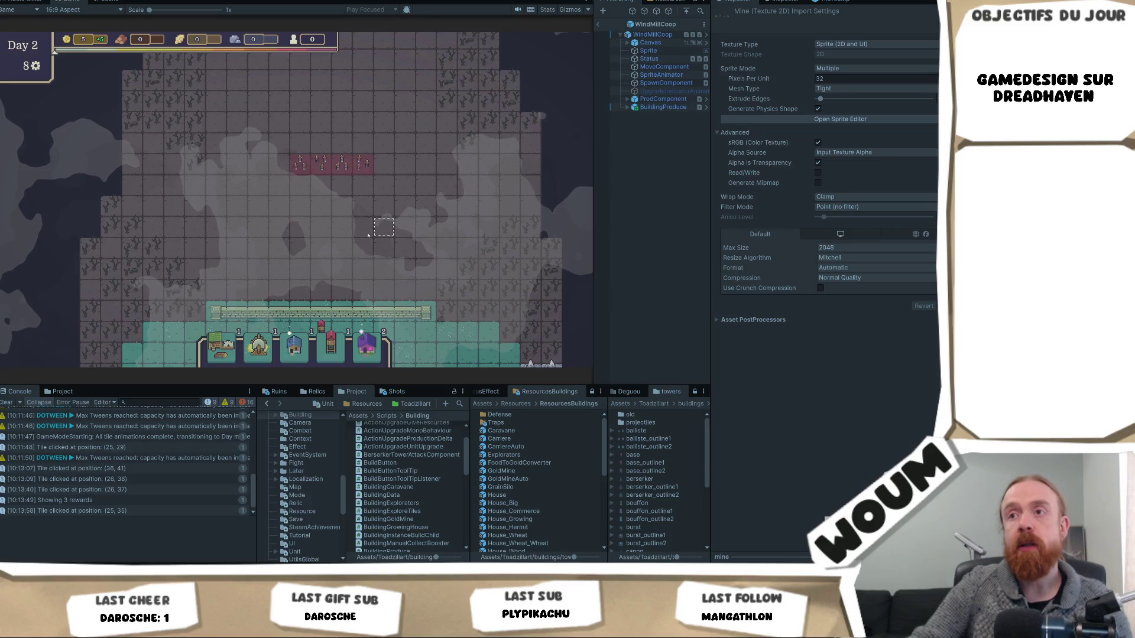
left_click_drag(384, 235, 271, 233)
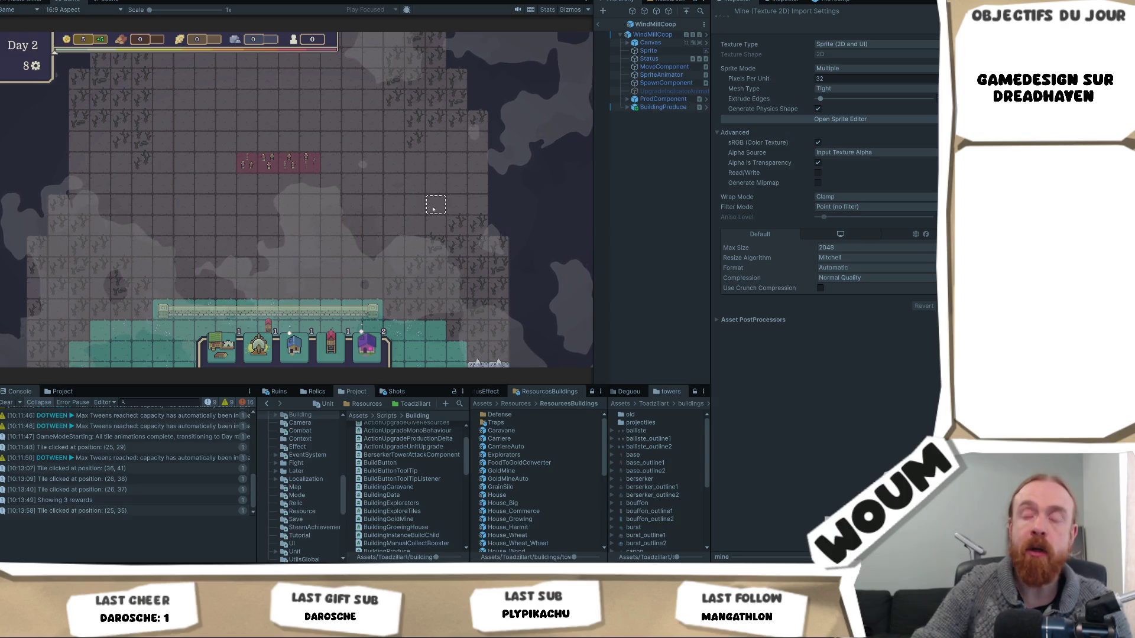
Recentre on the base, pan up into the fog, and select fogged tile (20, 37)
key("d")
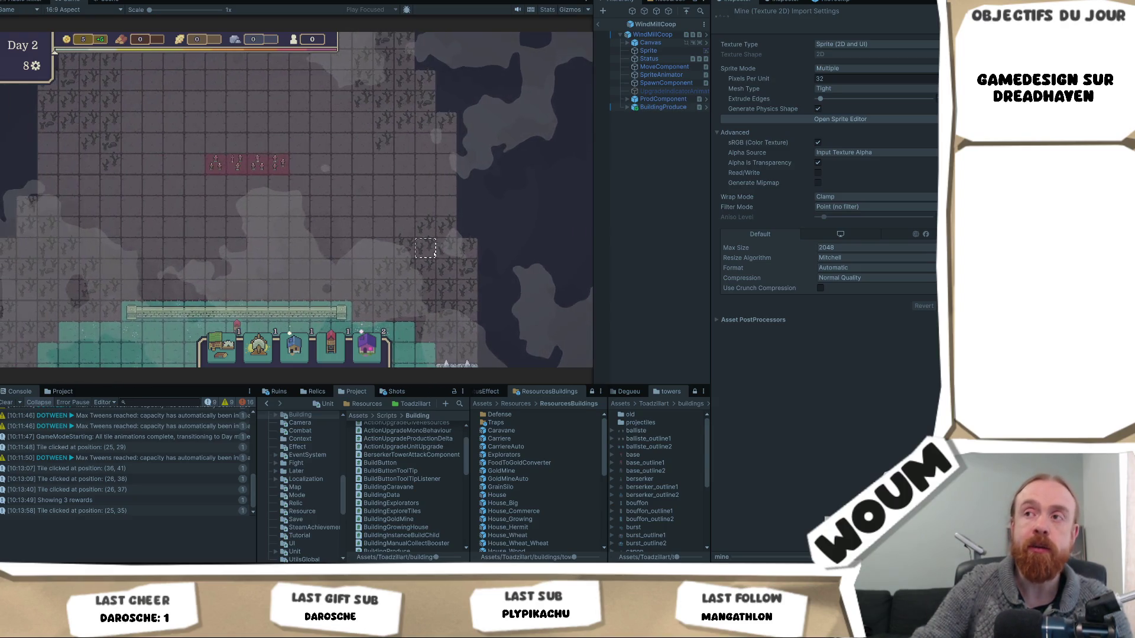
key("space")
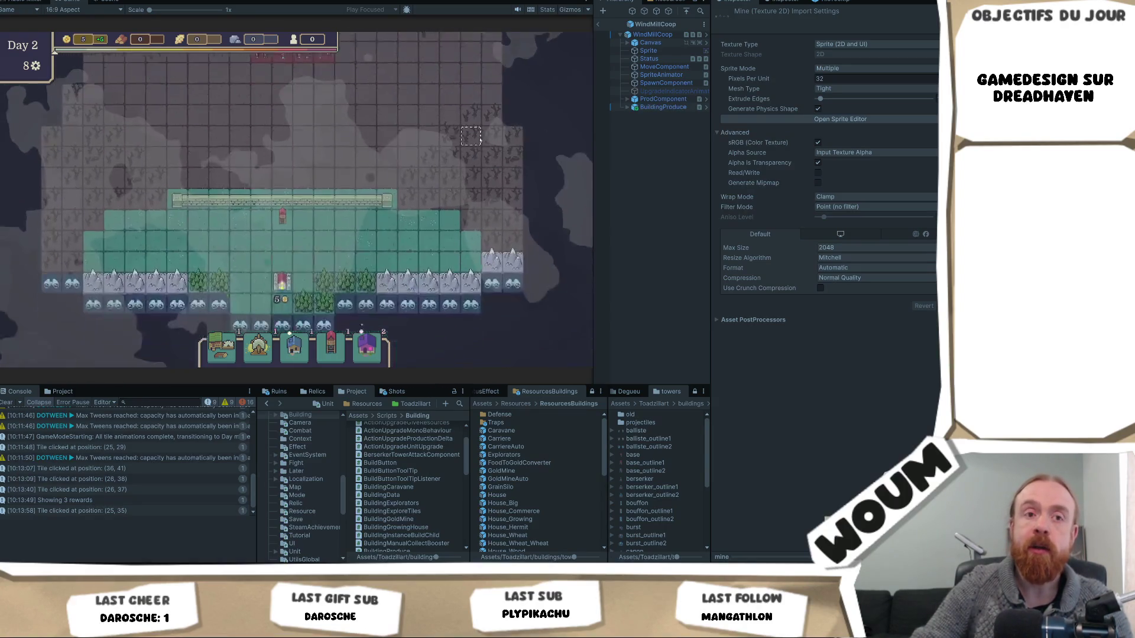
left_click_drag(429, 202, 419, 323)
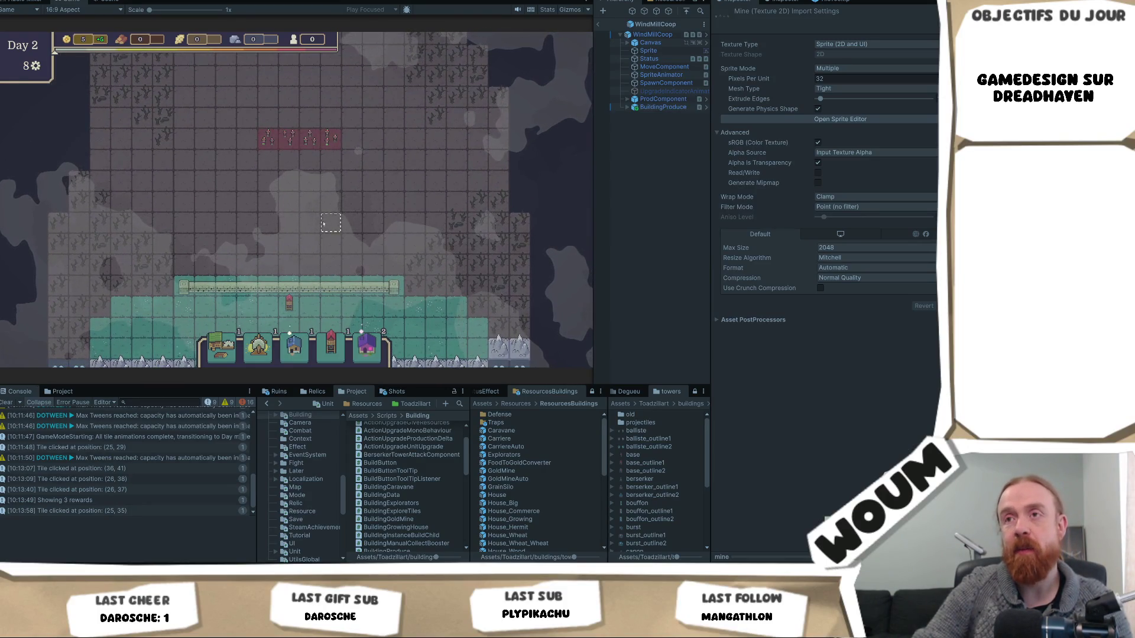
left_click_drag(324, 223, 344, 240)
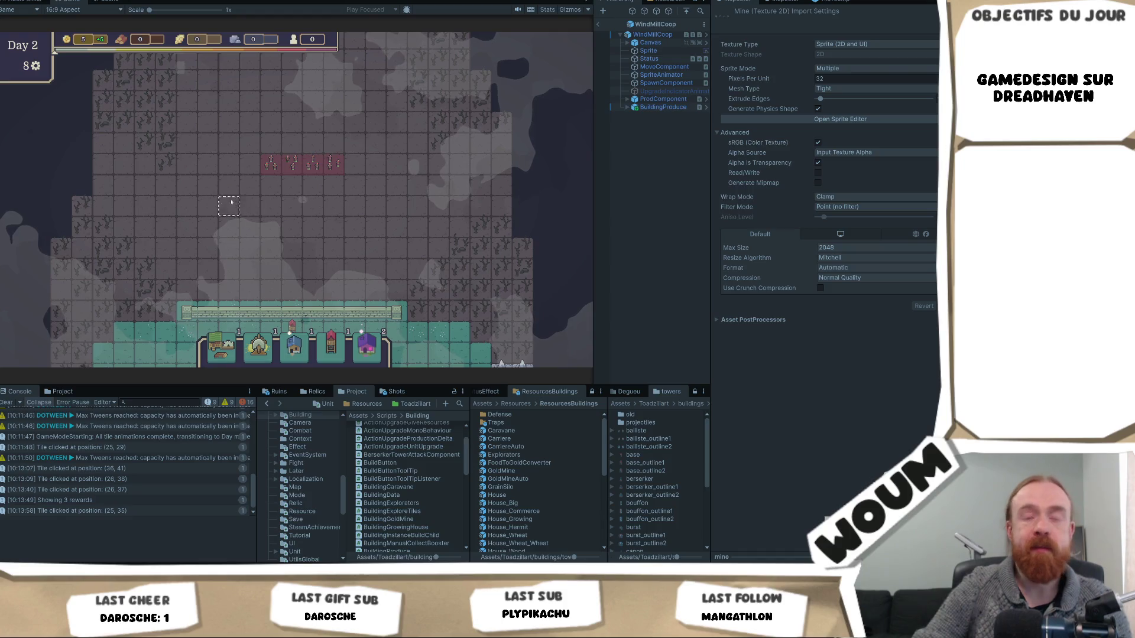
left_click(258, 220)
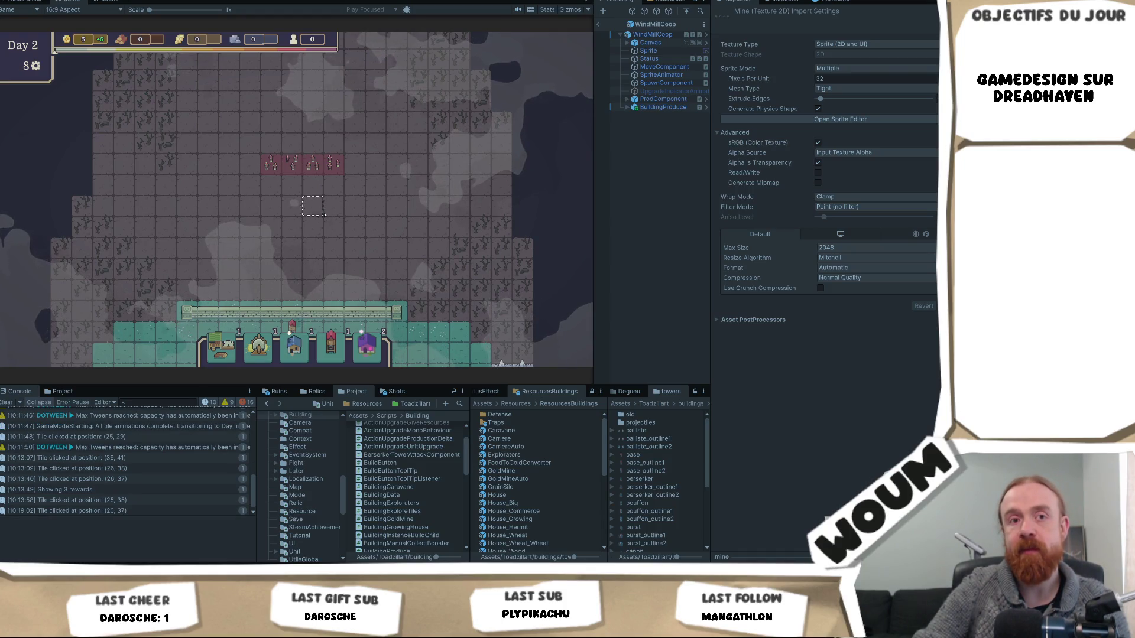
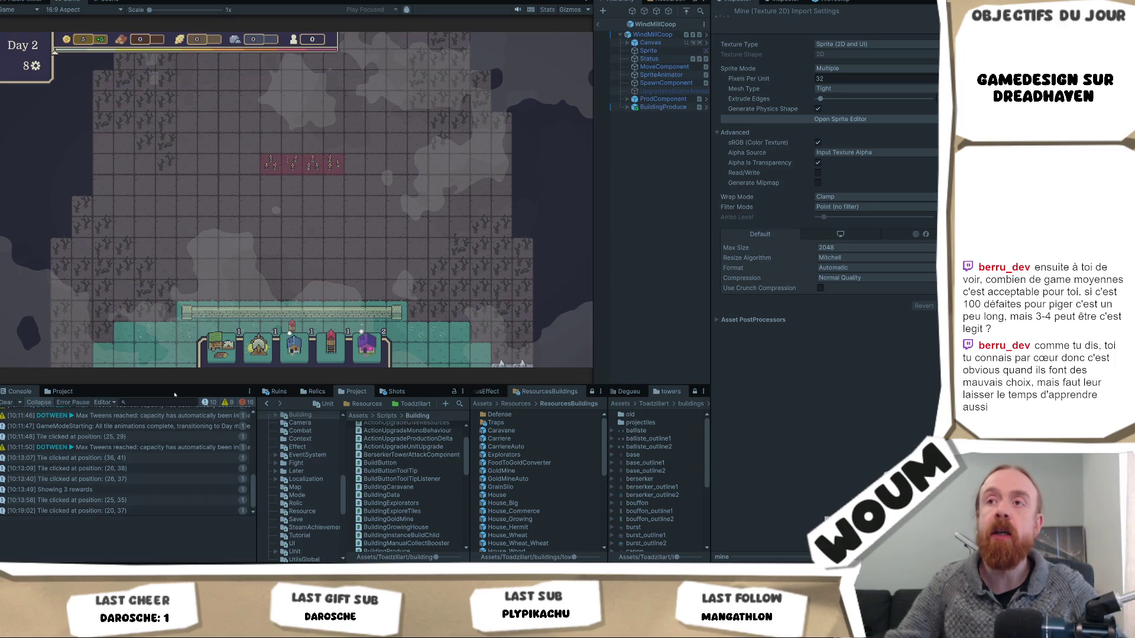
Reveal two discoverable tiles below the base, turning them into forest
left_click(326, 219)
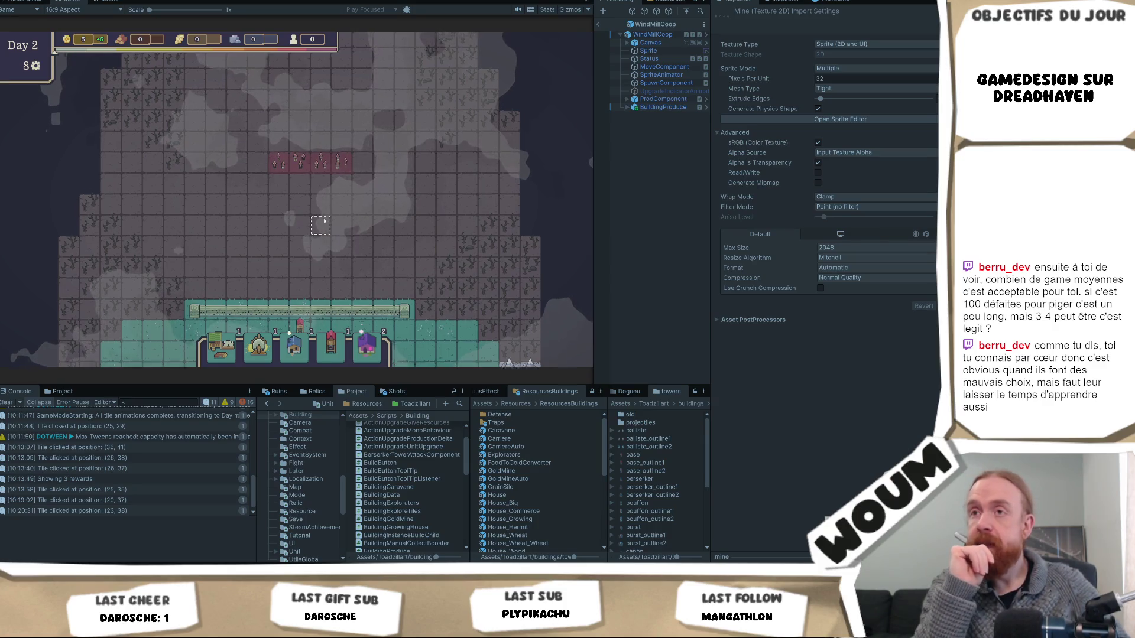
key("a")
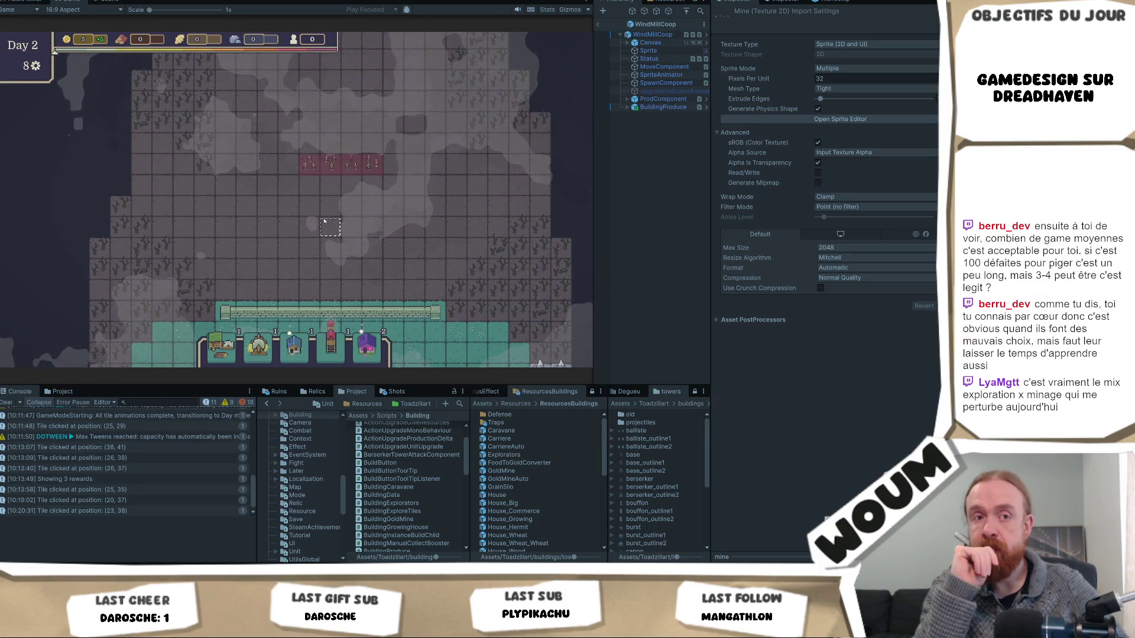
key("d")
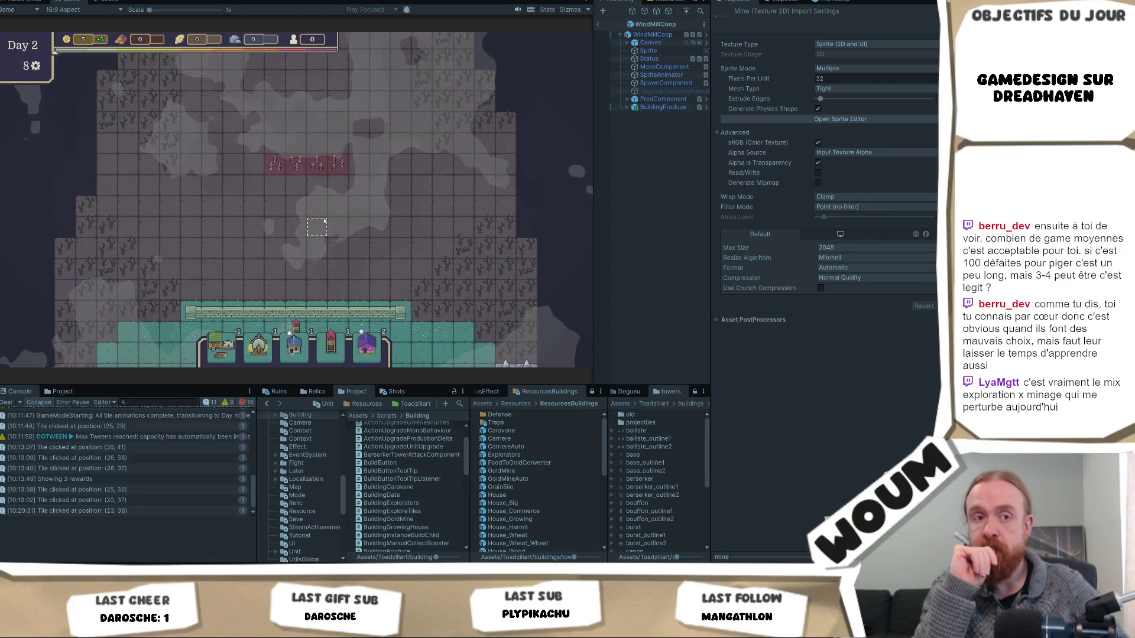
key("s")
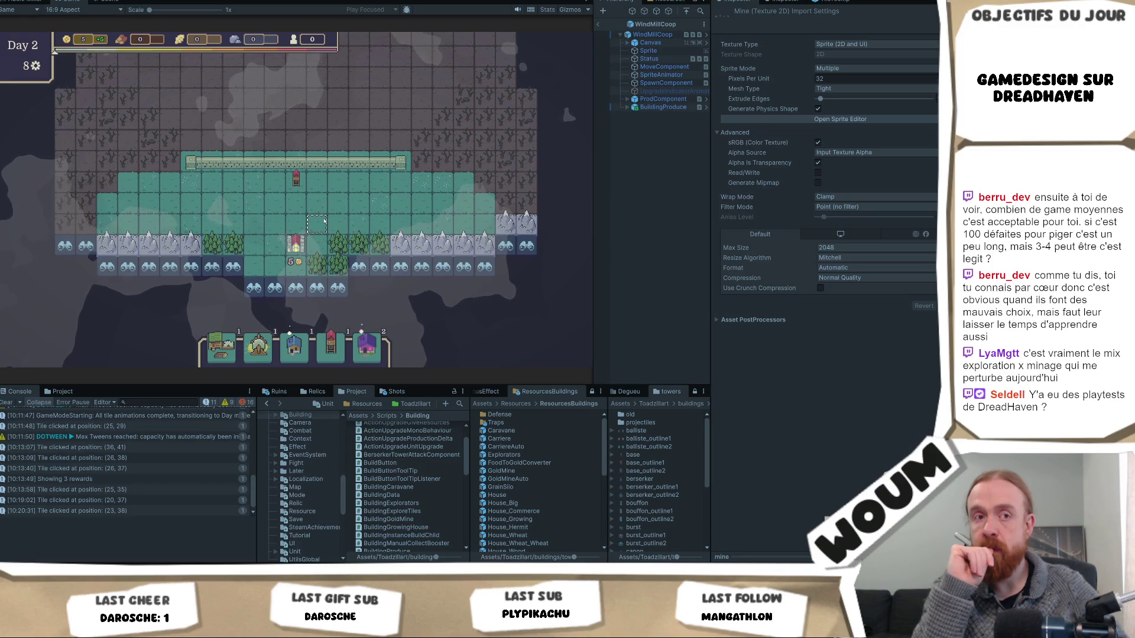
scroll(317, 224, "up", 3)
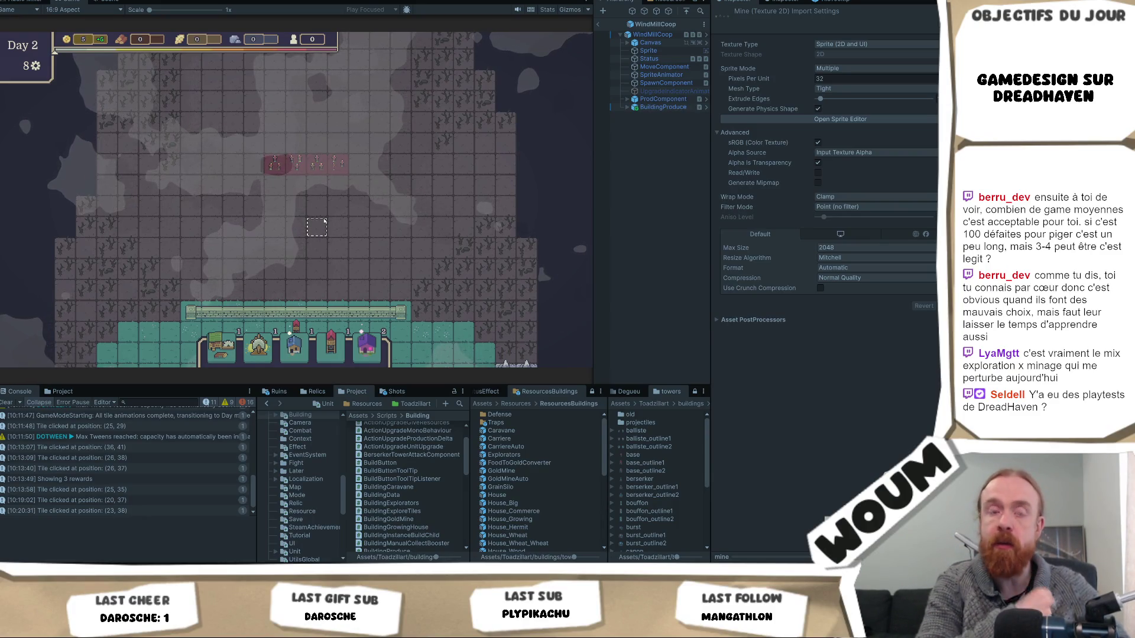
scroll(324, 231, "down", 2)
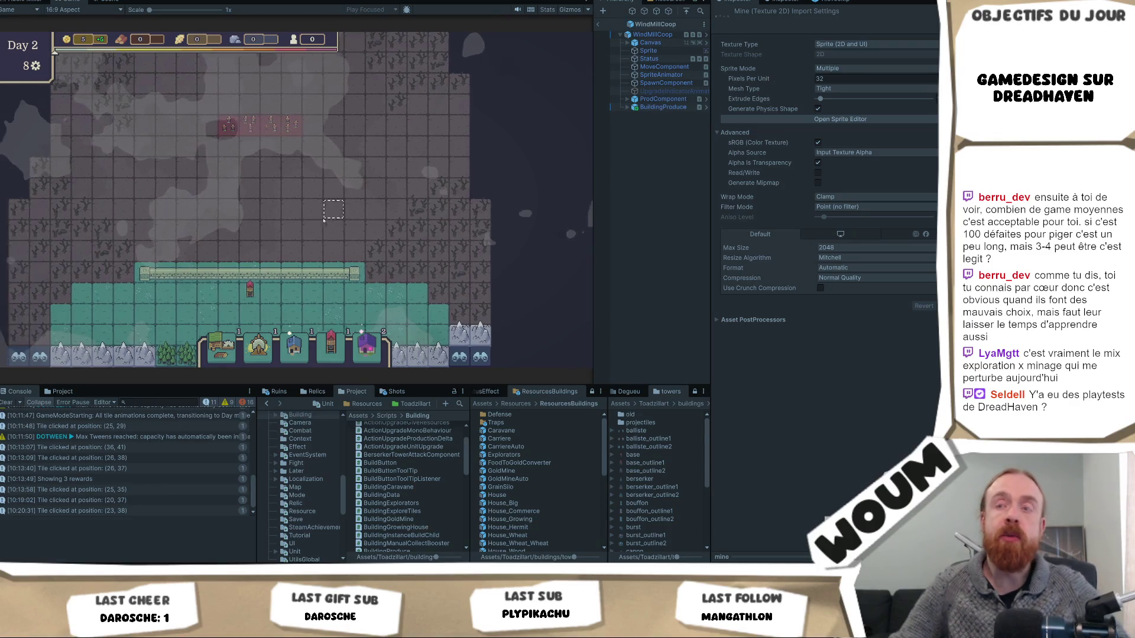
scroll(323, 219, "down", 2)
scroll(369, 244, "down", 1)
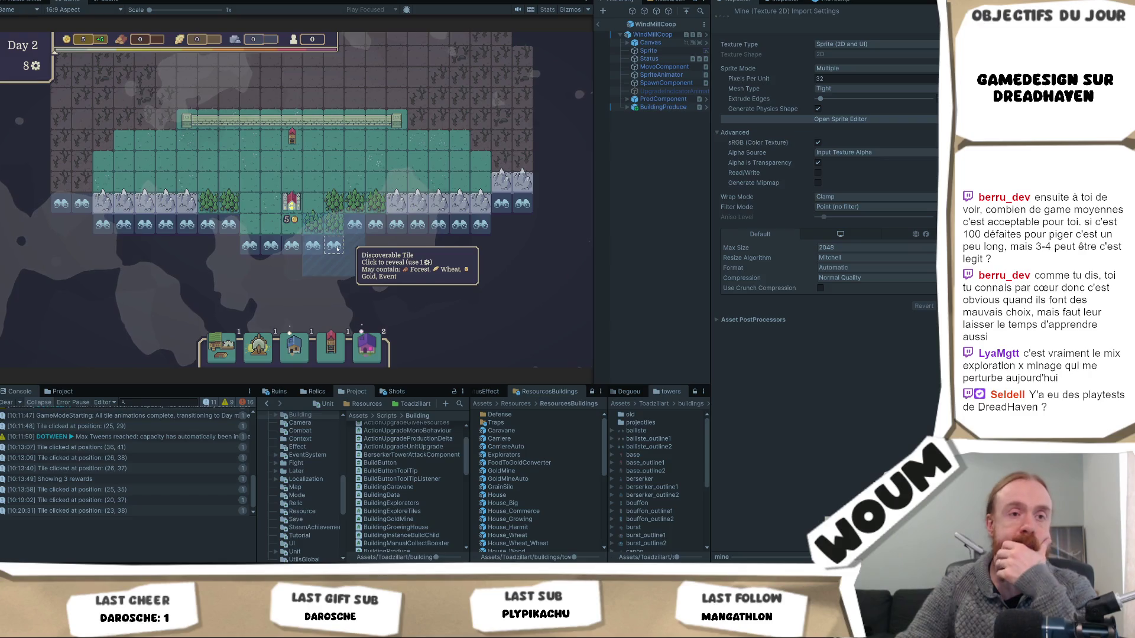
left_click(335, 247)
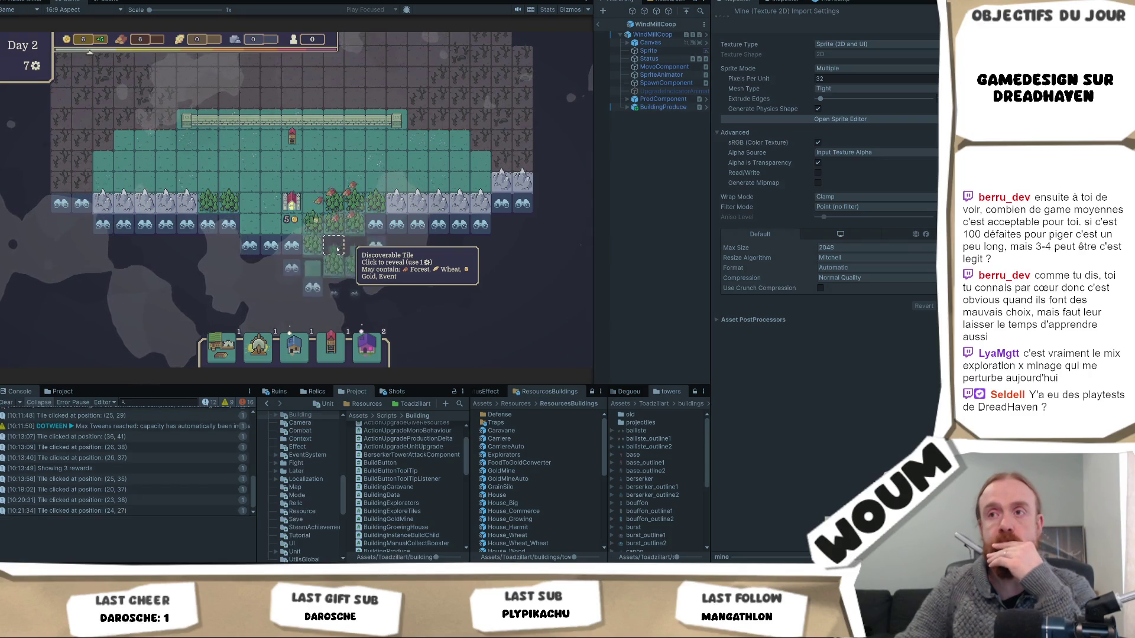
left_click(378, 248)
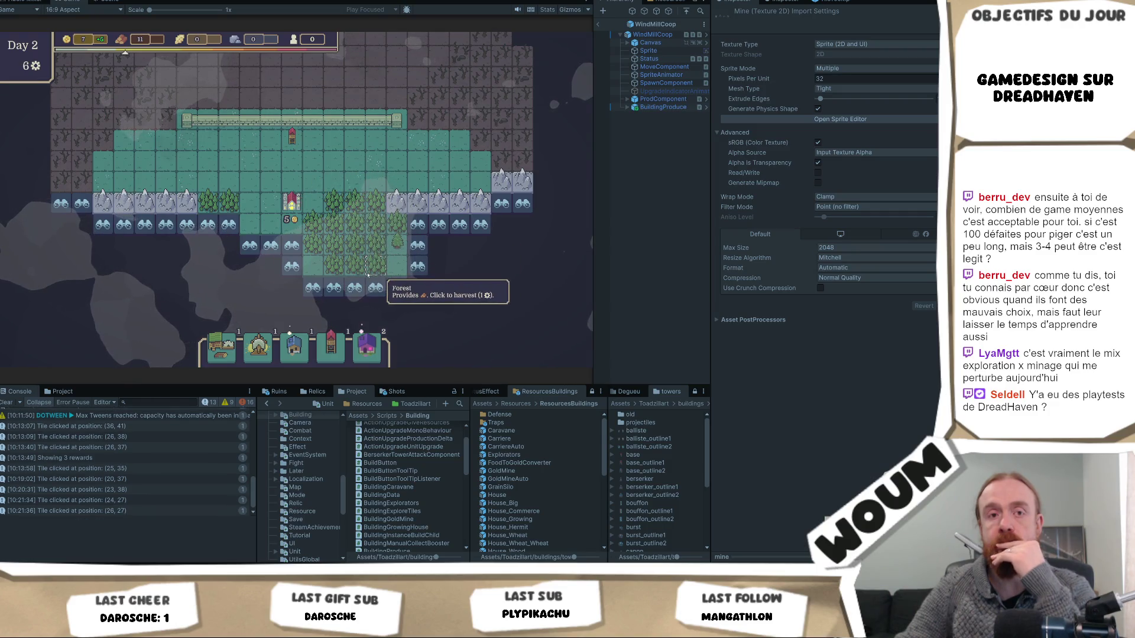
Pan the map north across the red enemy zone to check the zombies' stats
mouse_move(144, 576)
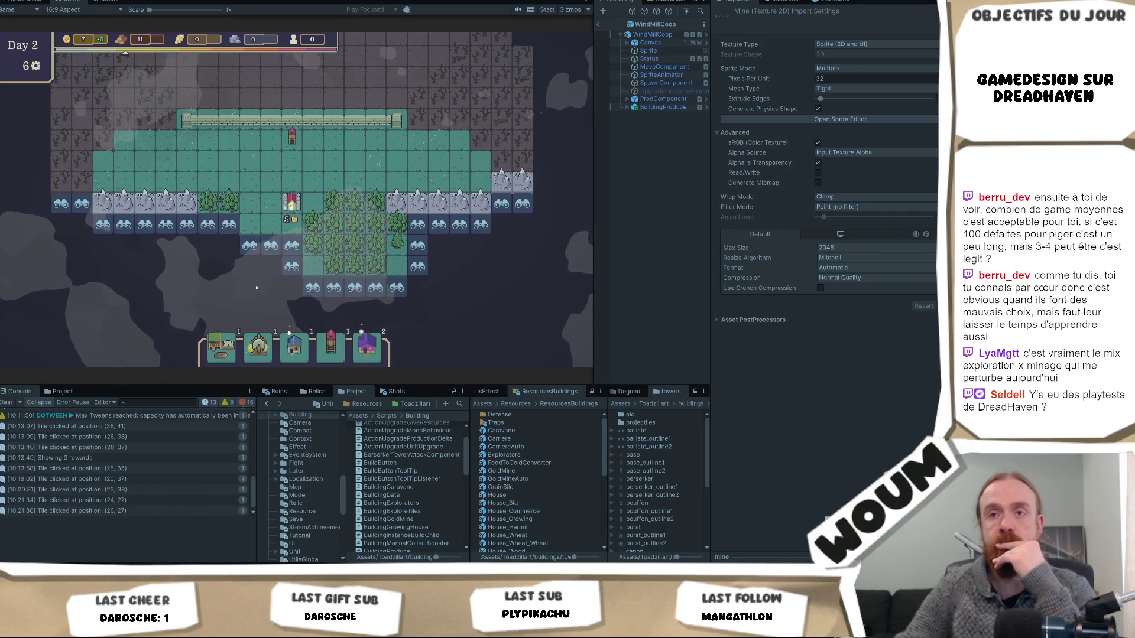
left_click(333, 177)
key("w")
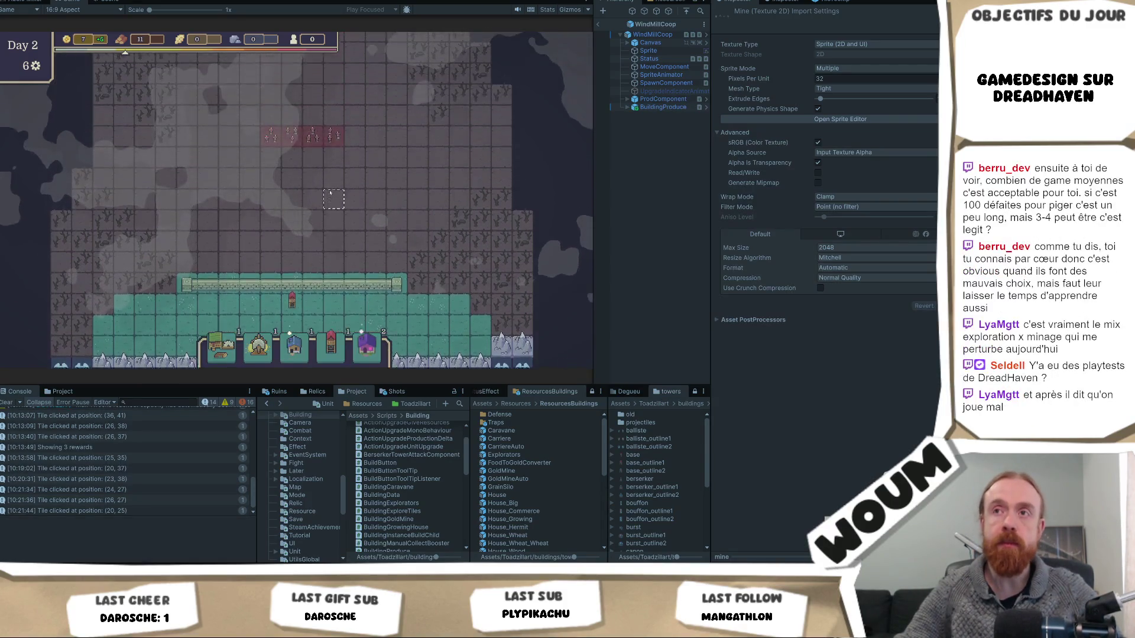
key("a")
mouse_move(362, 163)
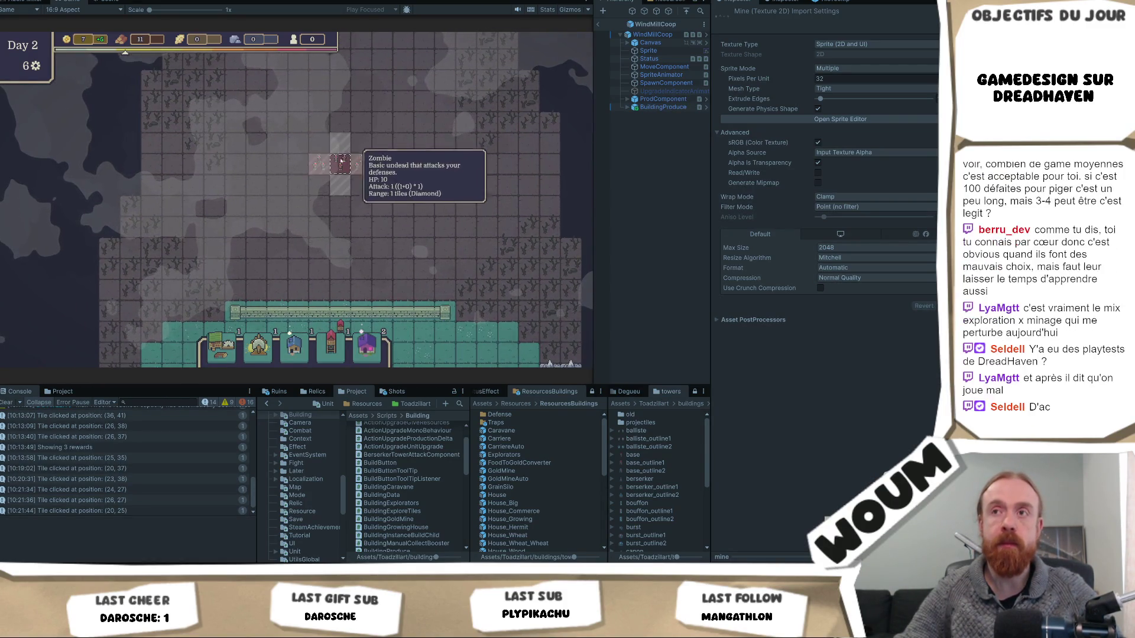
key("d")
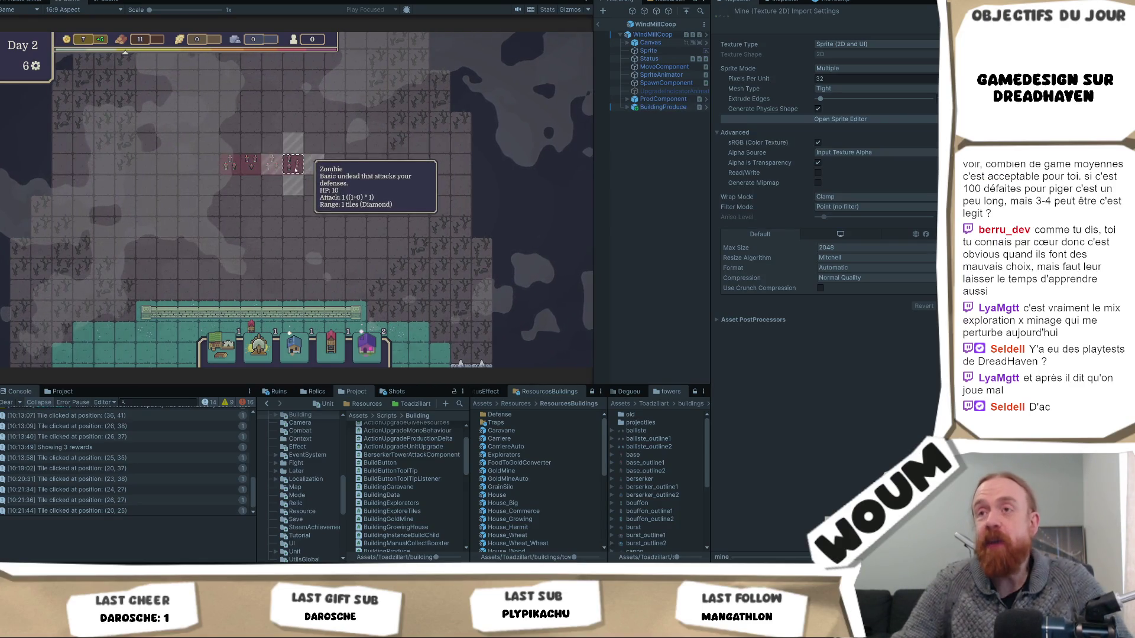
key("d")
key("a")
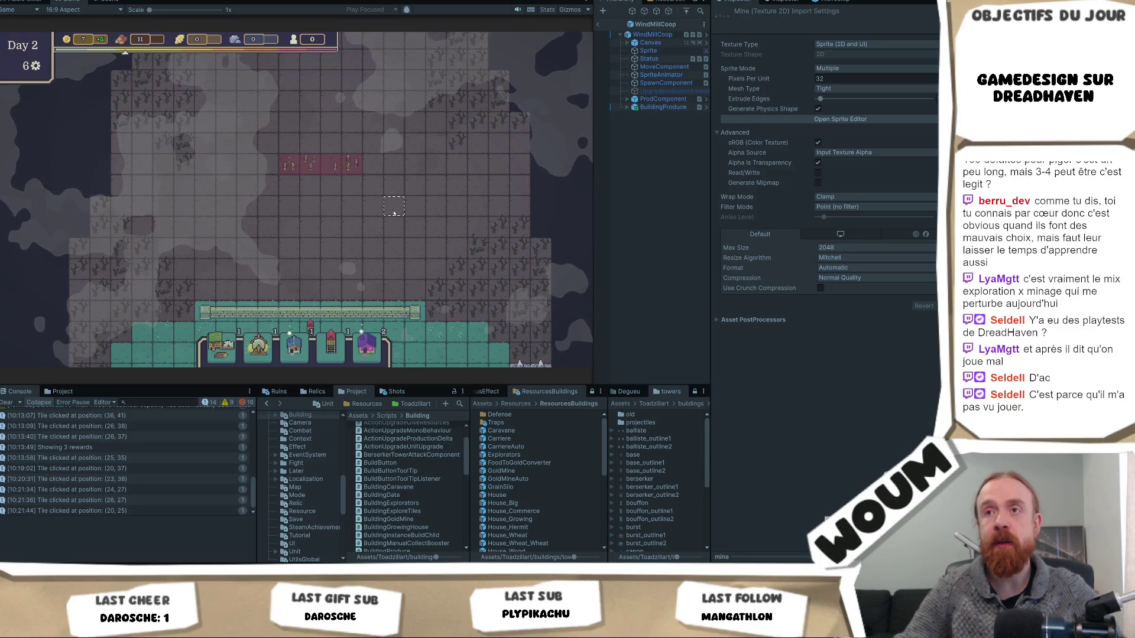
key("d")
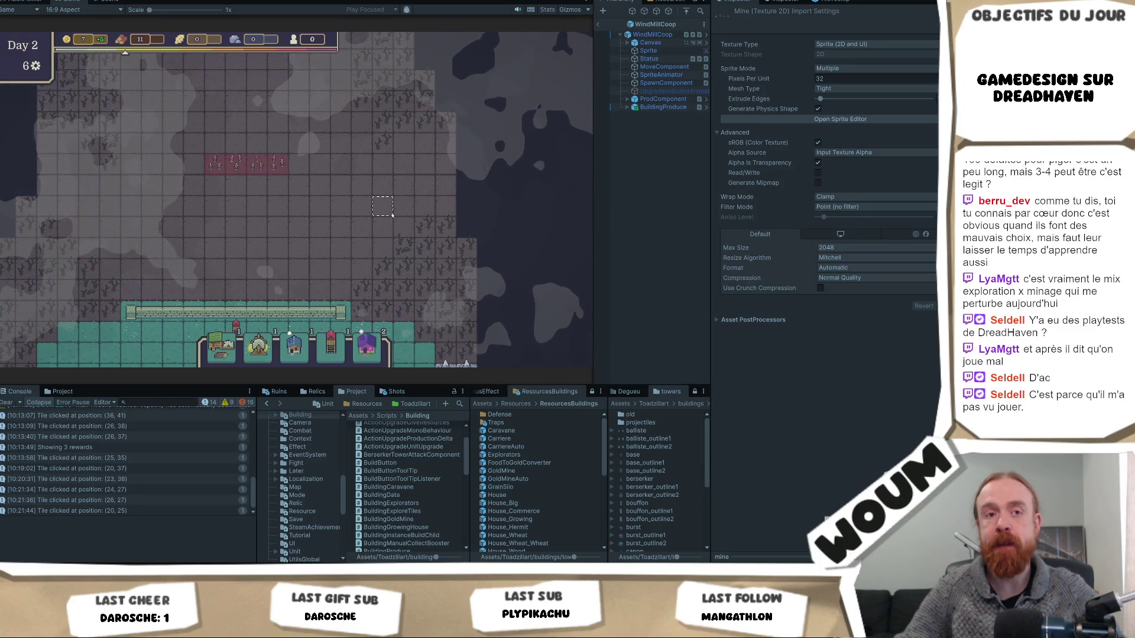
key("a")
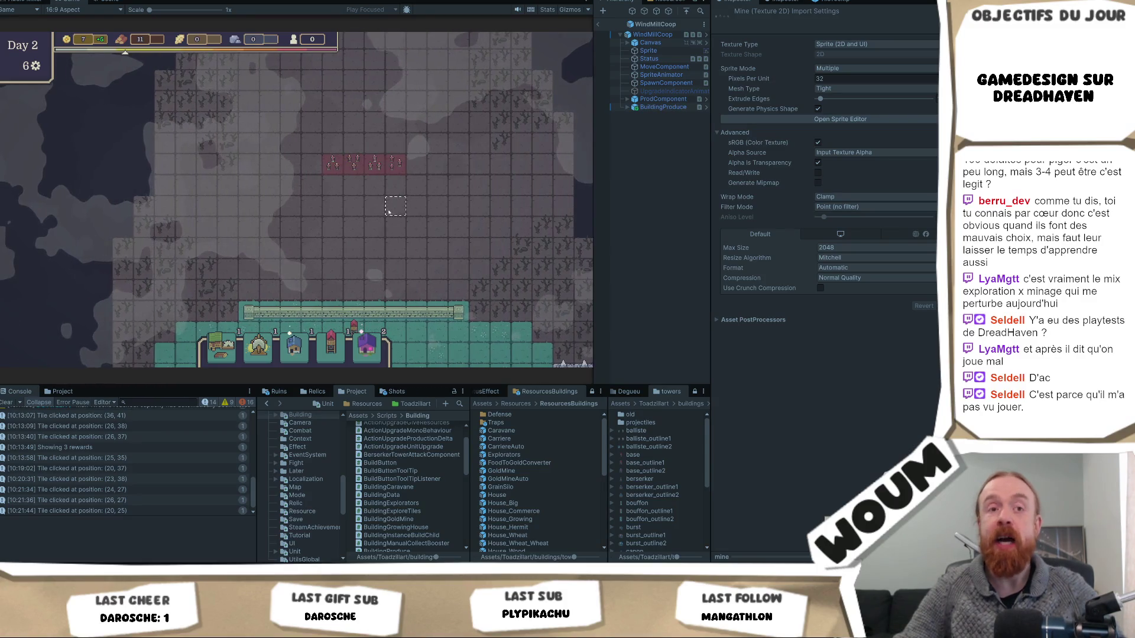
key("d")
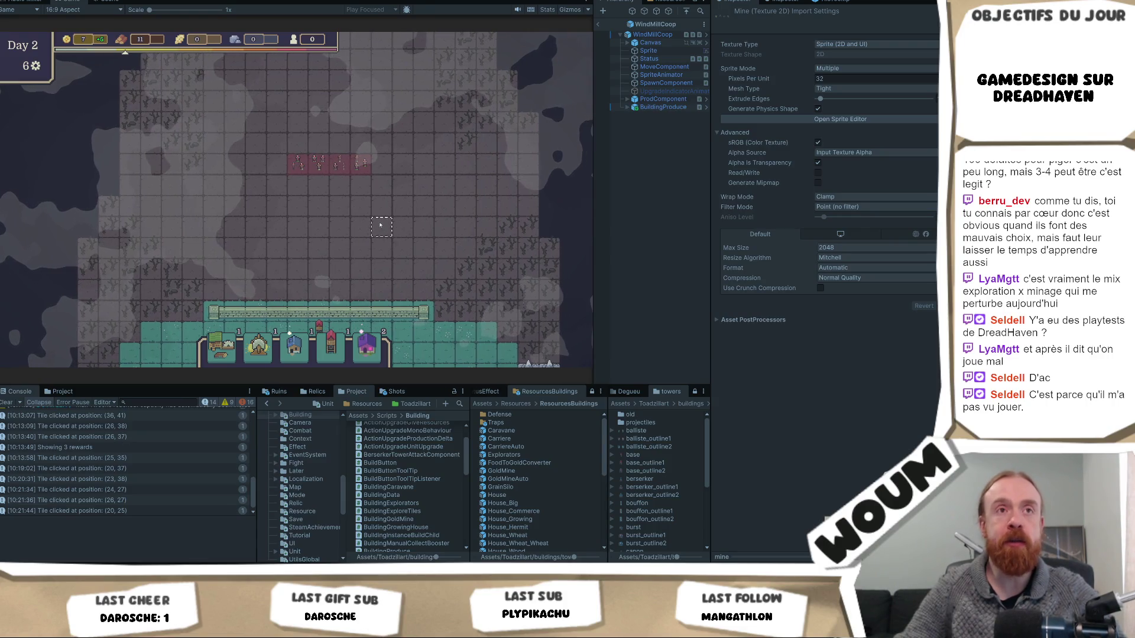
key("s")
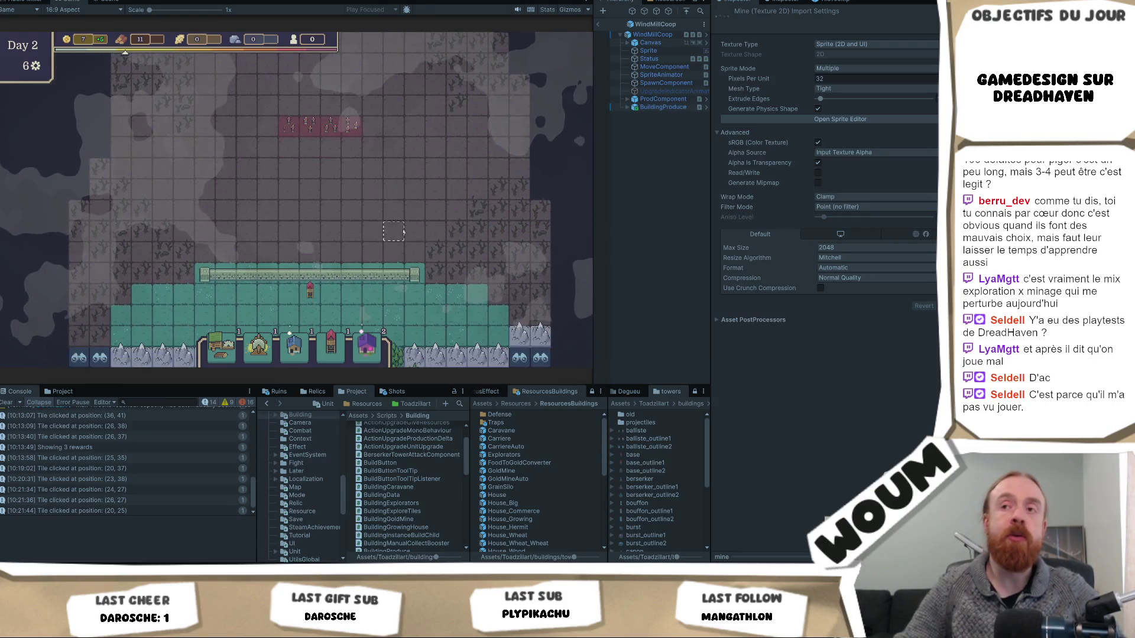
key("w")
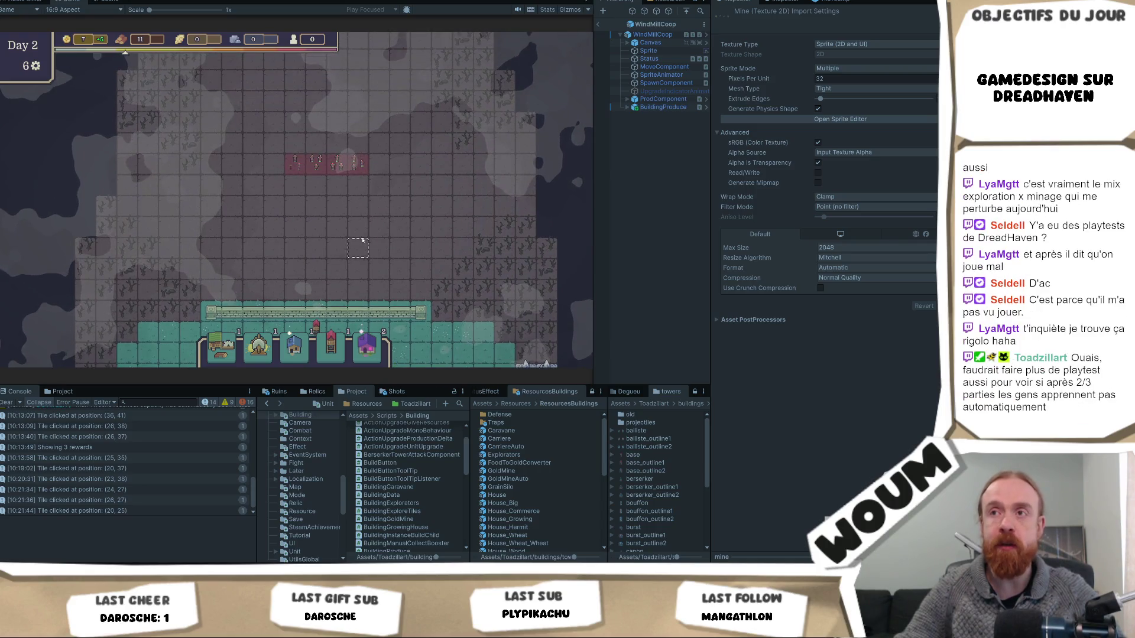
key("d")
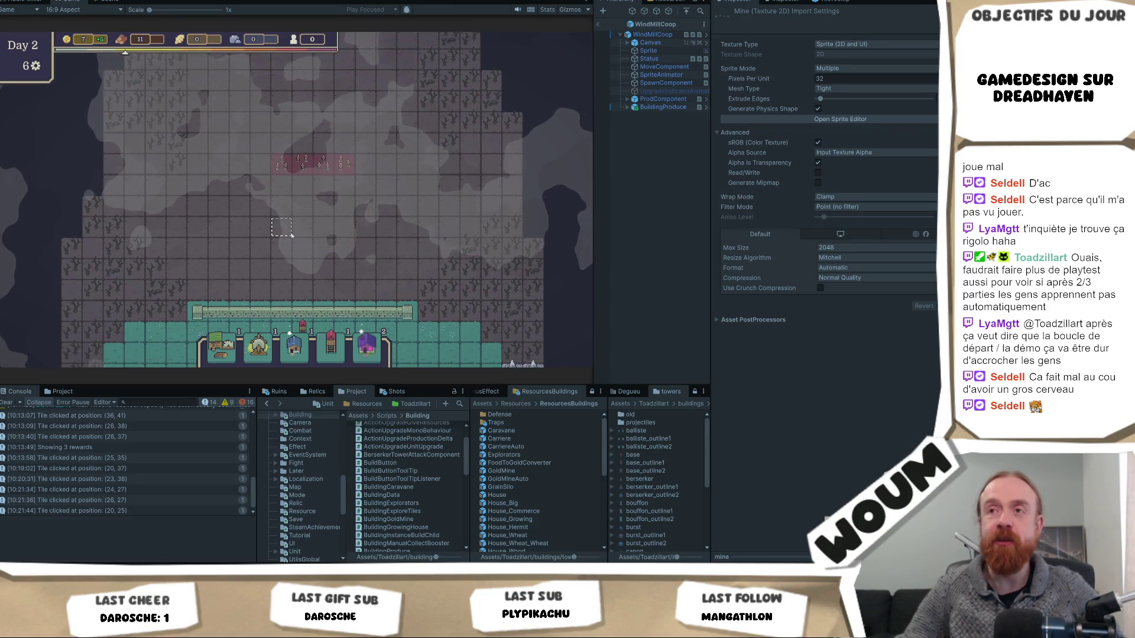
key("d")
key("s")
key("a")
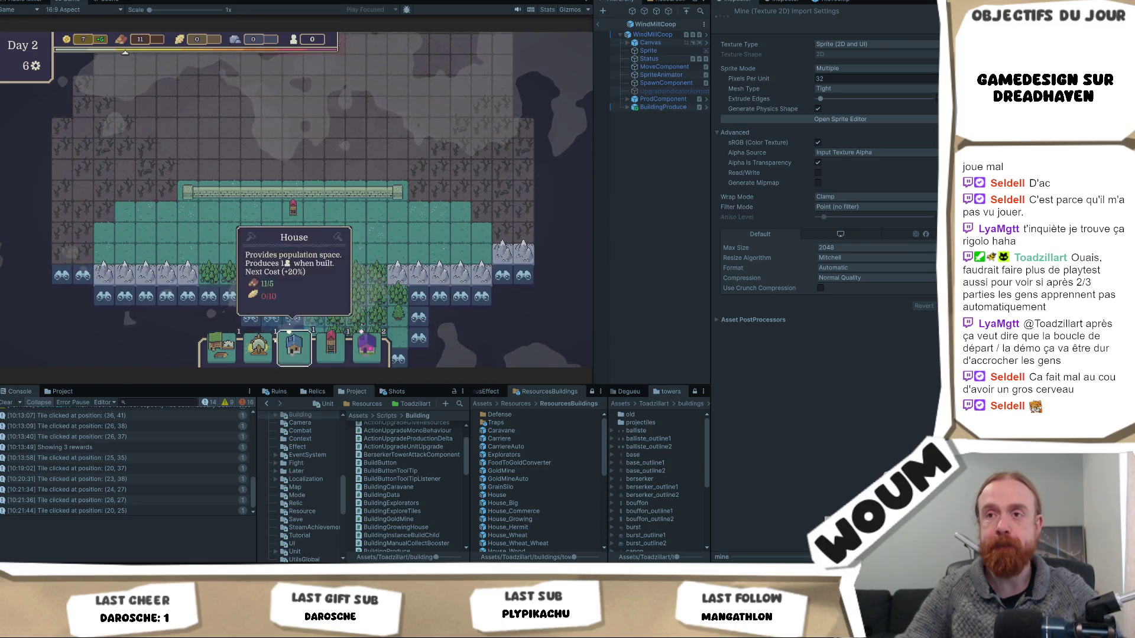
mouse_move(208, 364)
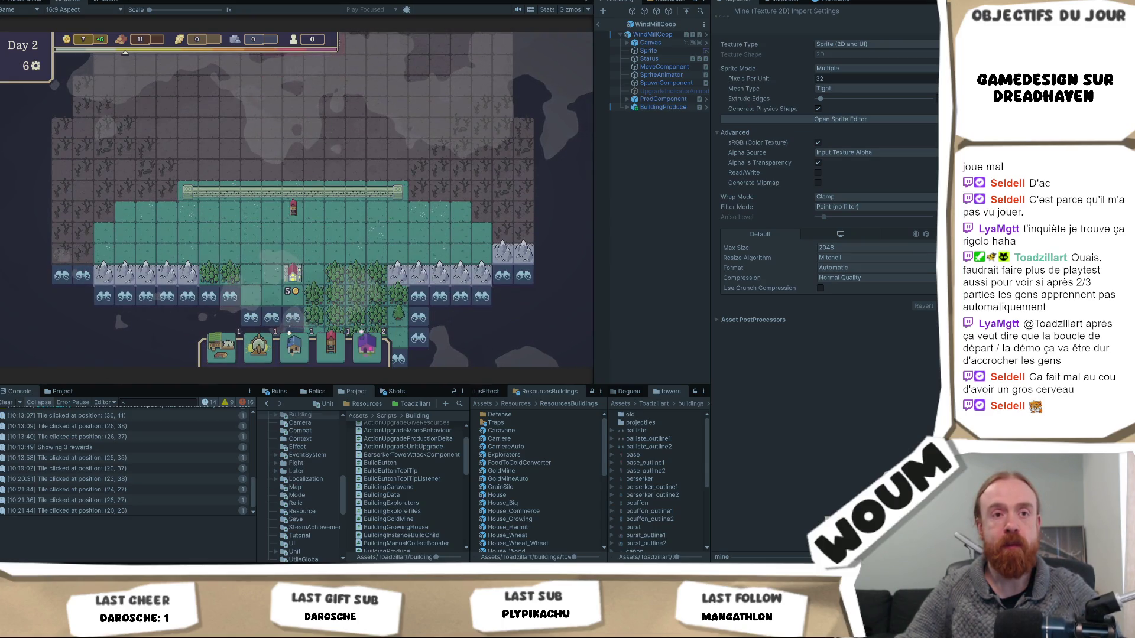
left_click(345, 233)
key("s")
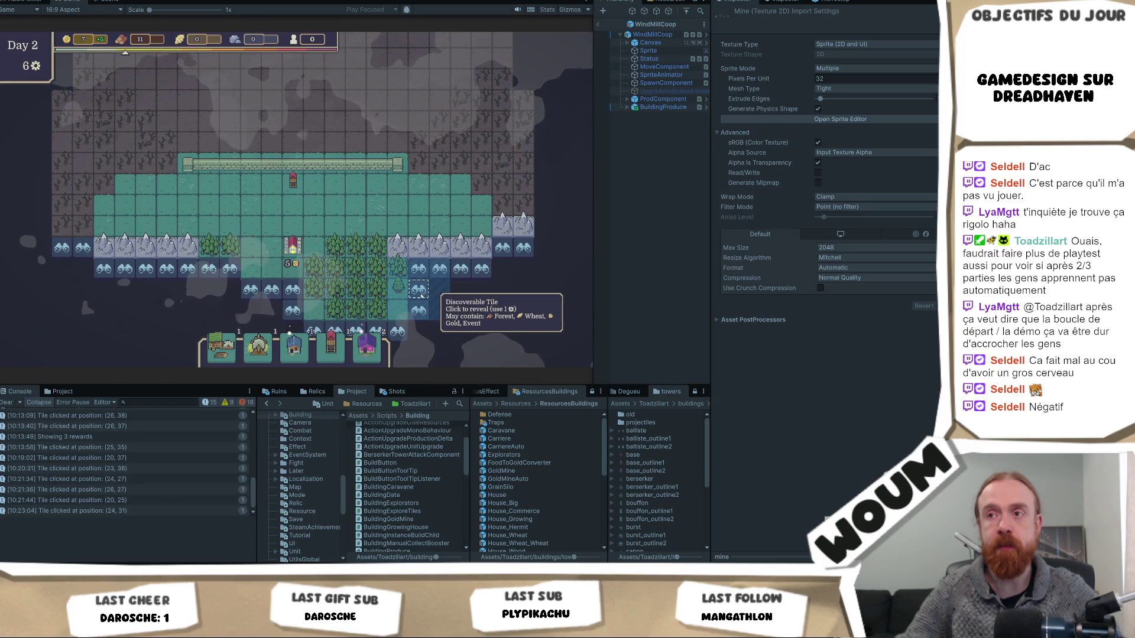
scroll(266, 331, "up", 2)
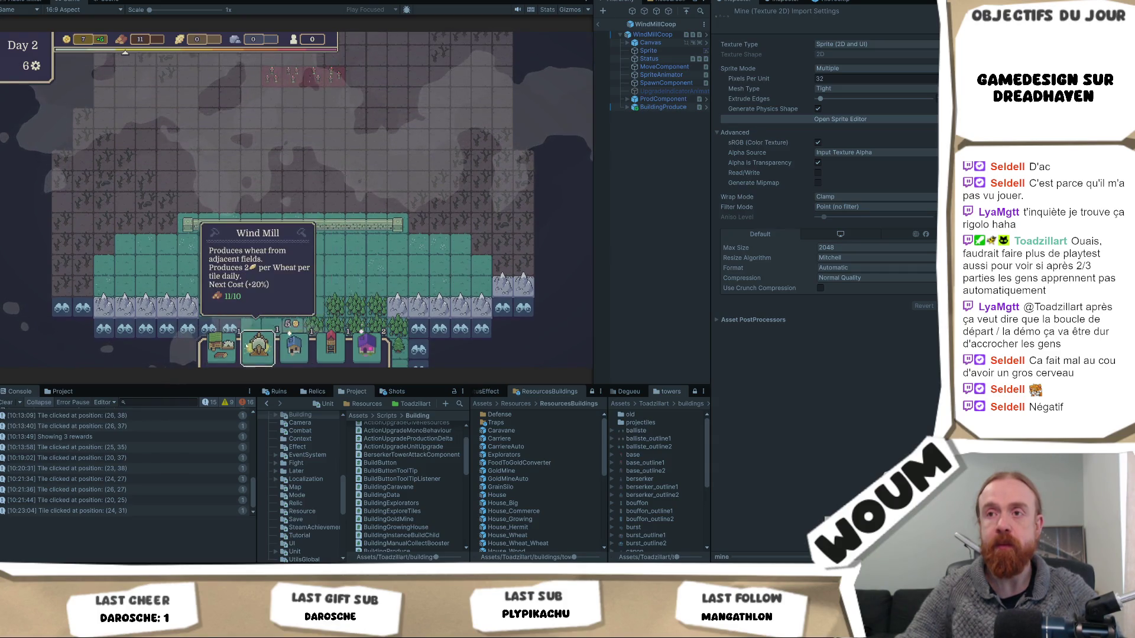
scroll(330, 208, "up", 3)
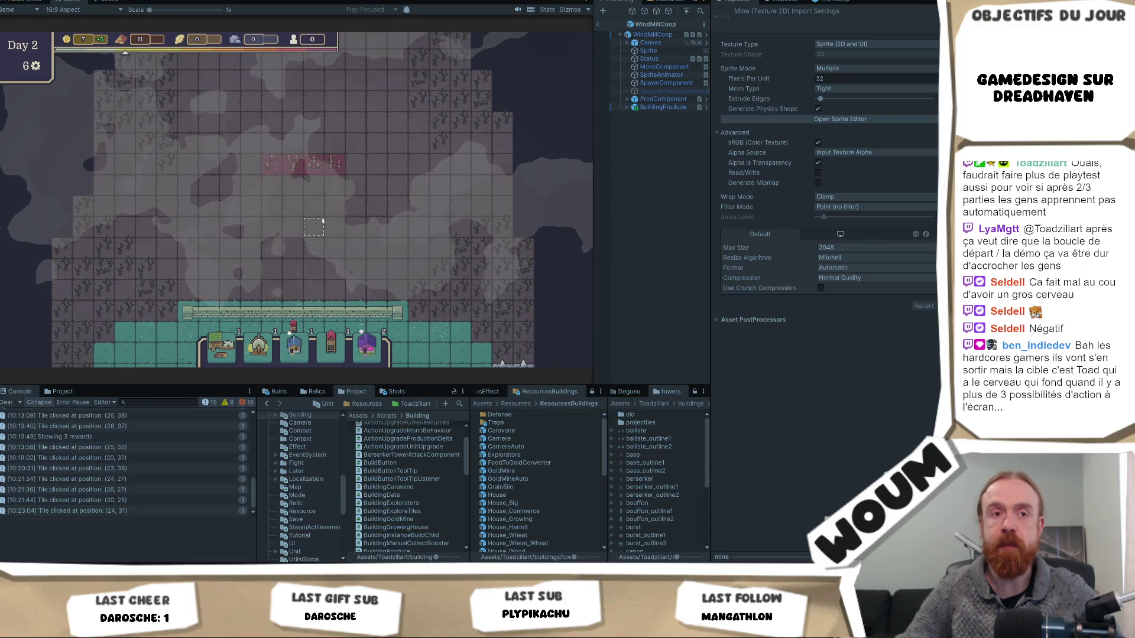
scroll(316, 226, "left", 2)
scroll(317, 227, "right", 1)
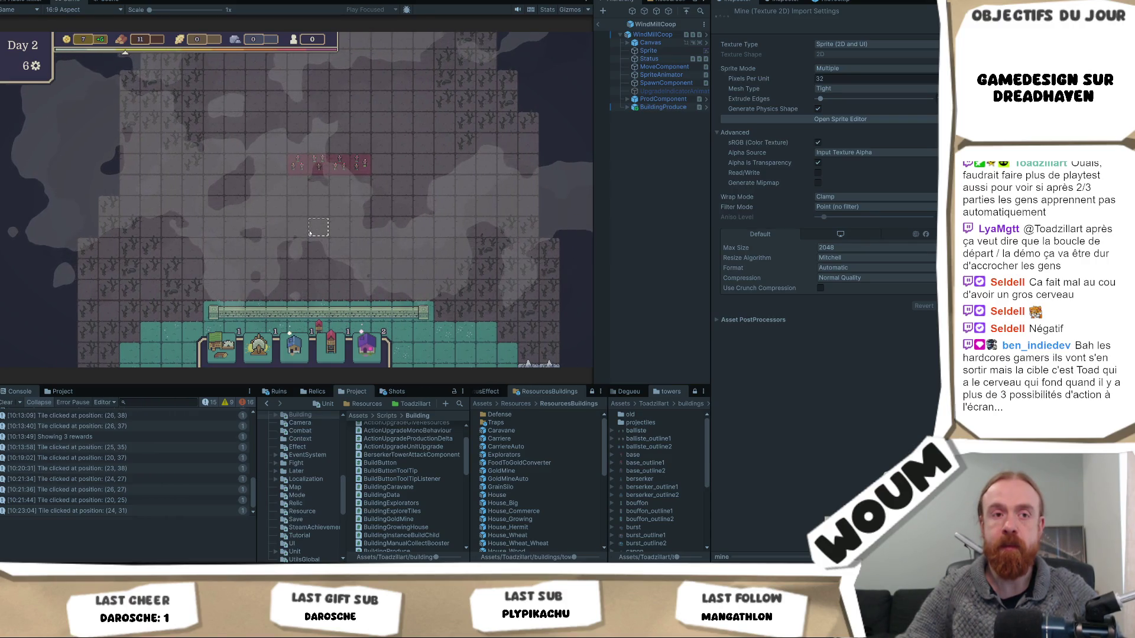
scroll(305, 236, "right", 1)
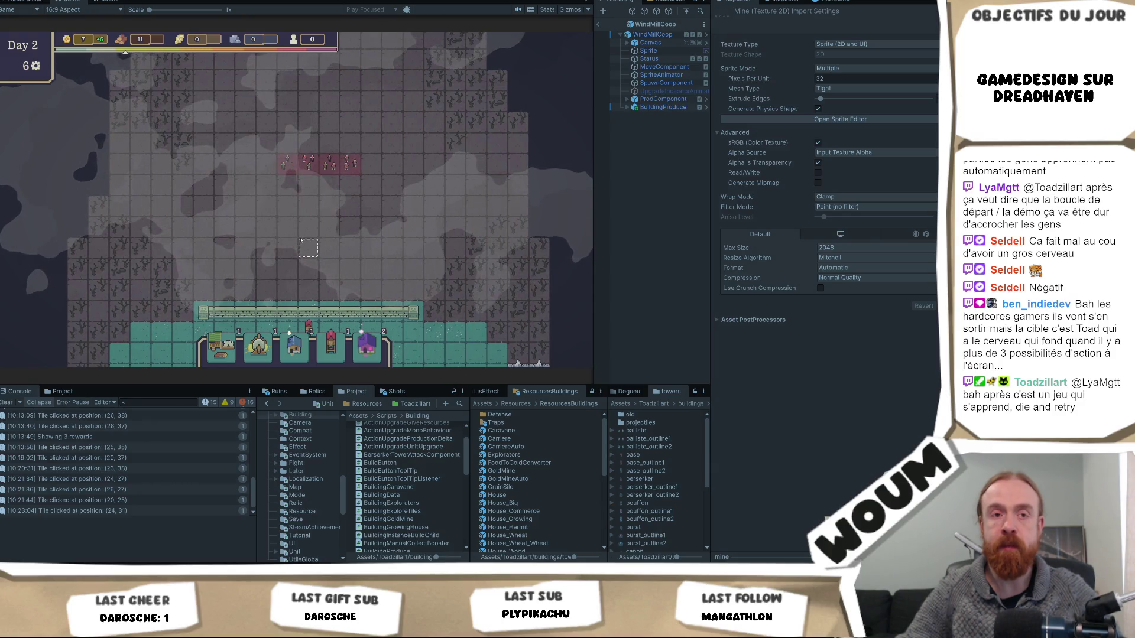
scroll(299, 242, "left", 1)
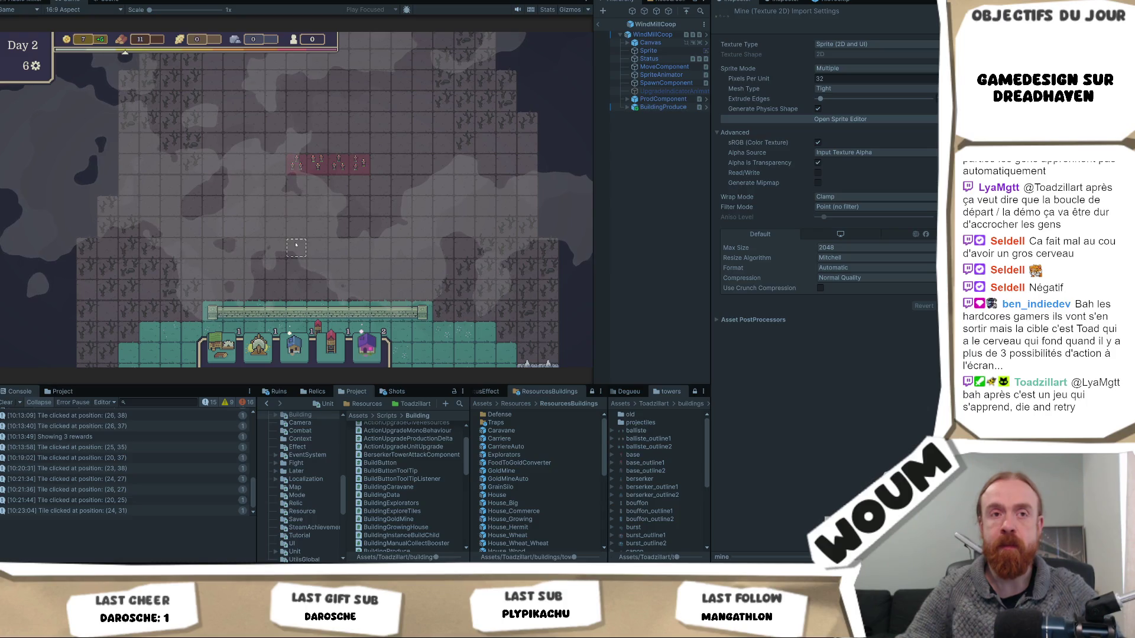
scroll(295, 244, "right", 3)
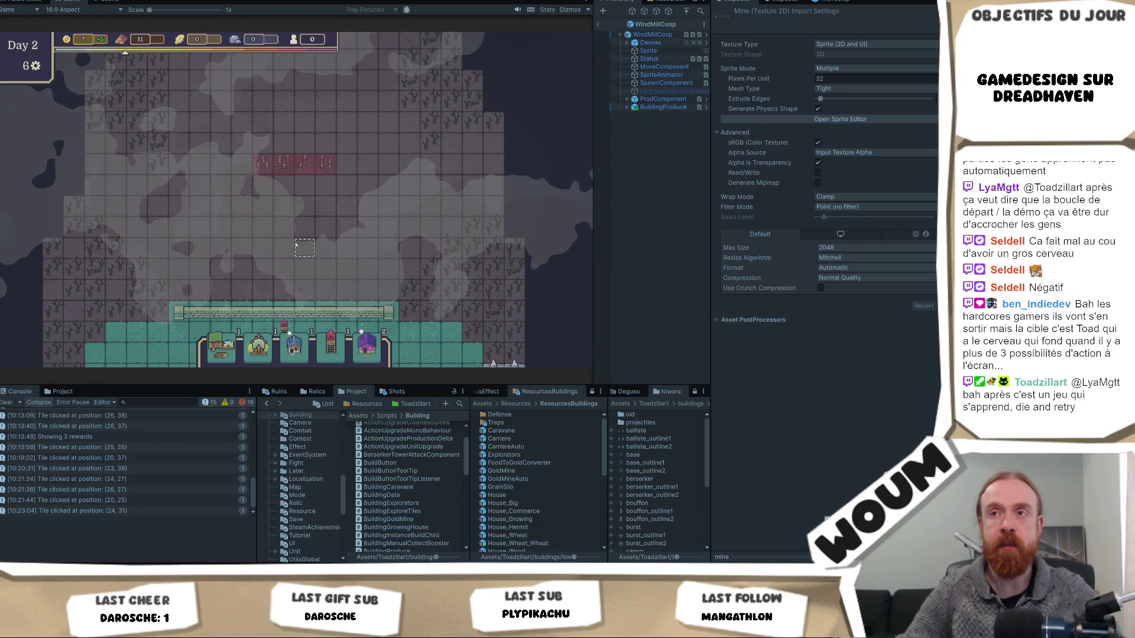
scroll(296, 244, "down", 5)
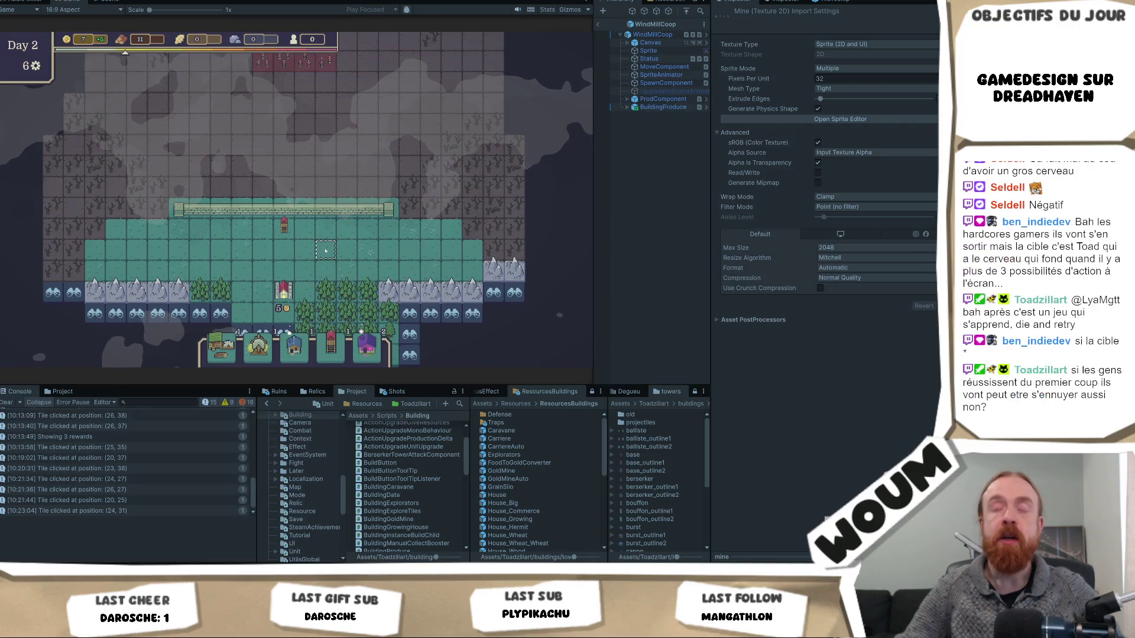
scroll(325, 251, "down", 1)
scroll(319, 227, "down", 2)
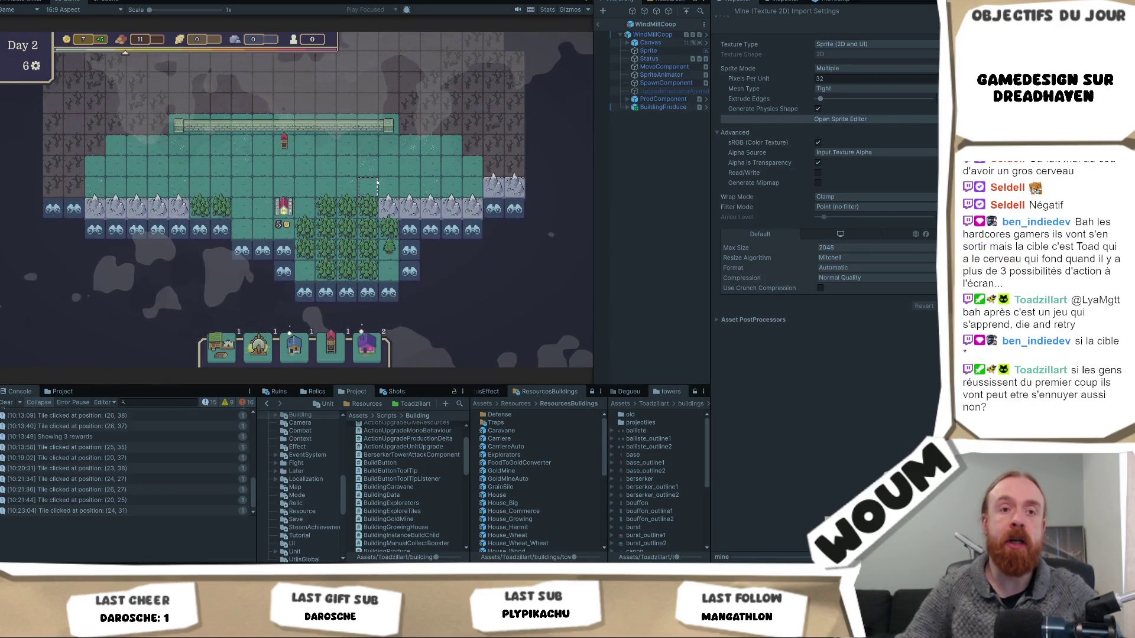
scroll(376, 184, "up", 7)
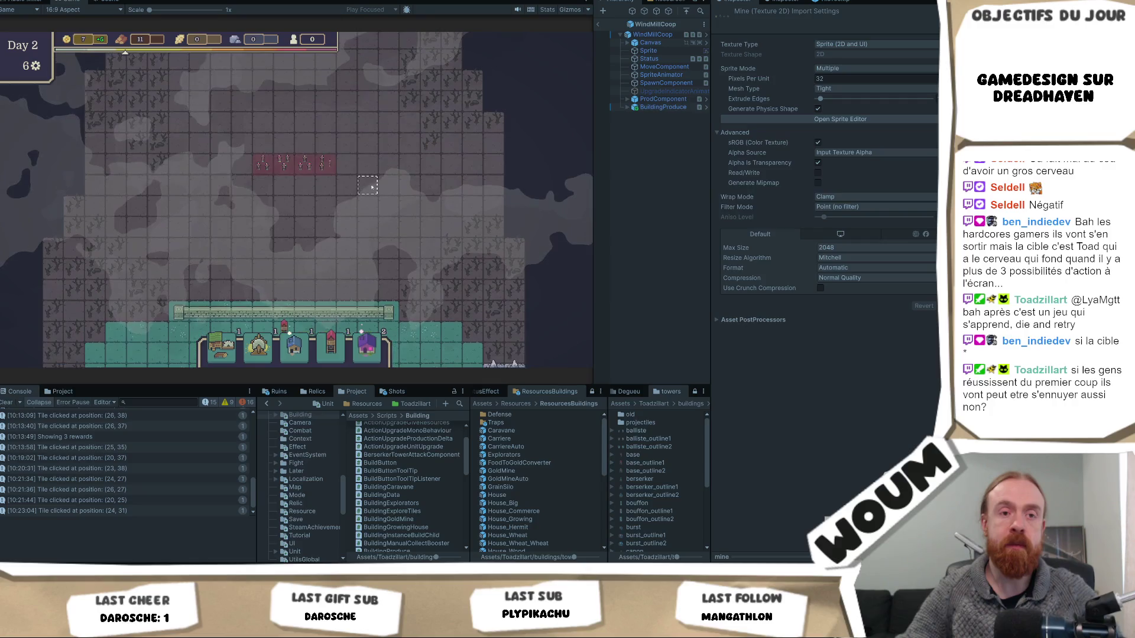
scroll(362, 194, "down", 1)
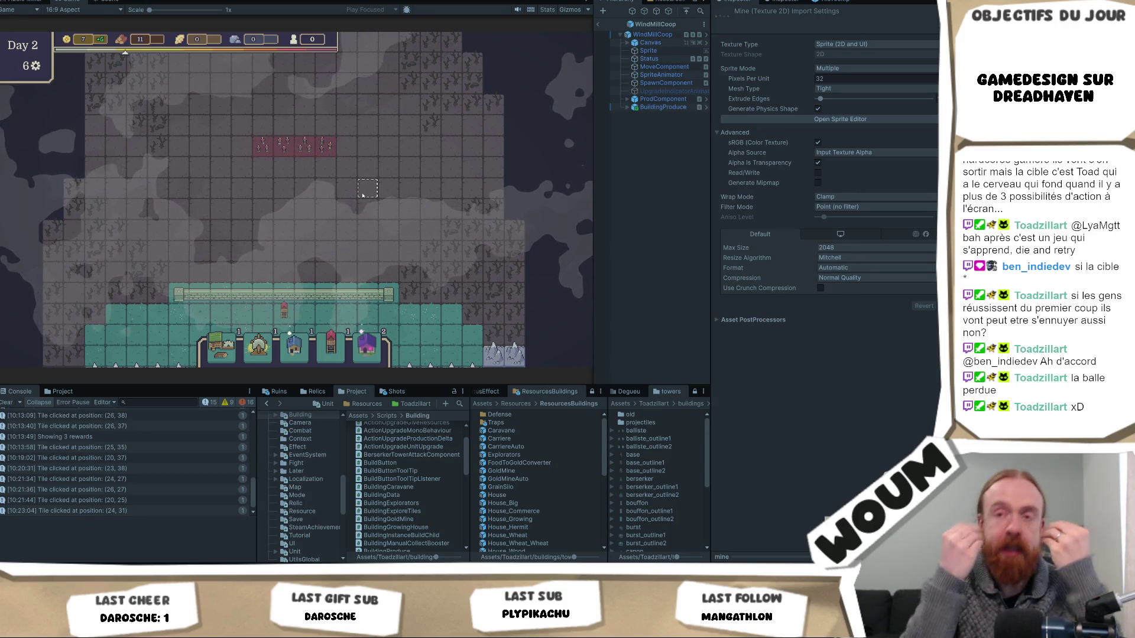
scroll(362, 195, "down", 2)
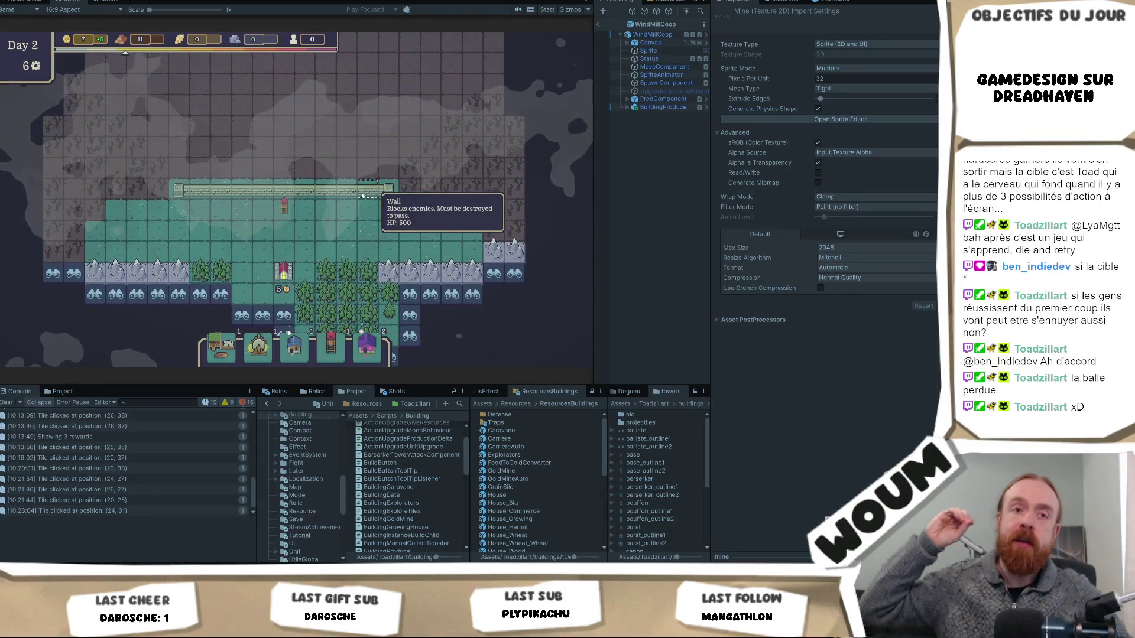
scroll(362, 195, "down", 1)
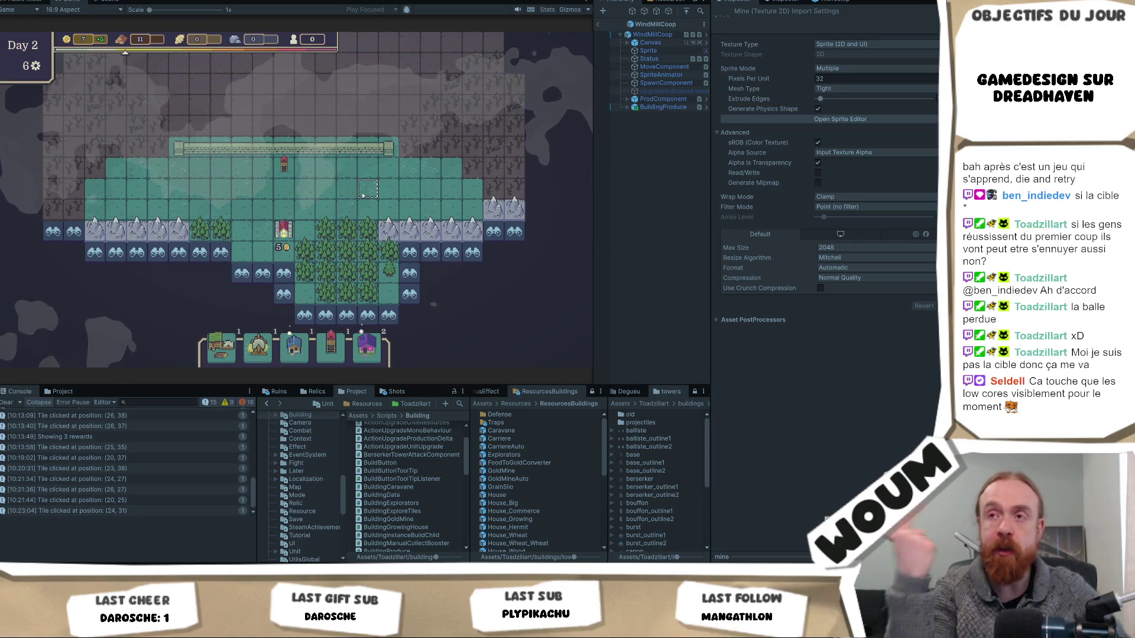
scroll(362, 196, "down", 1)
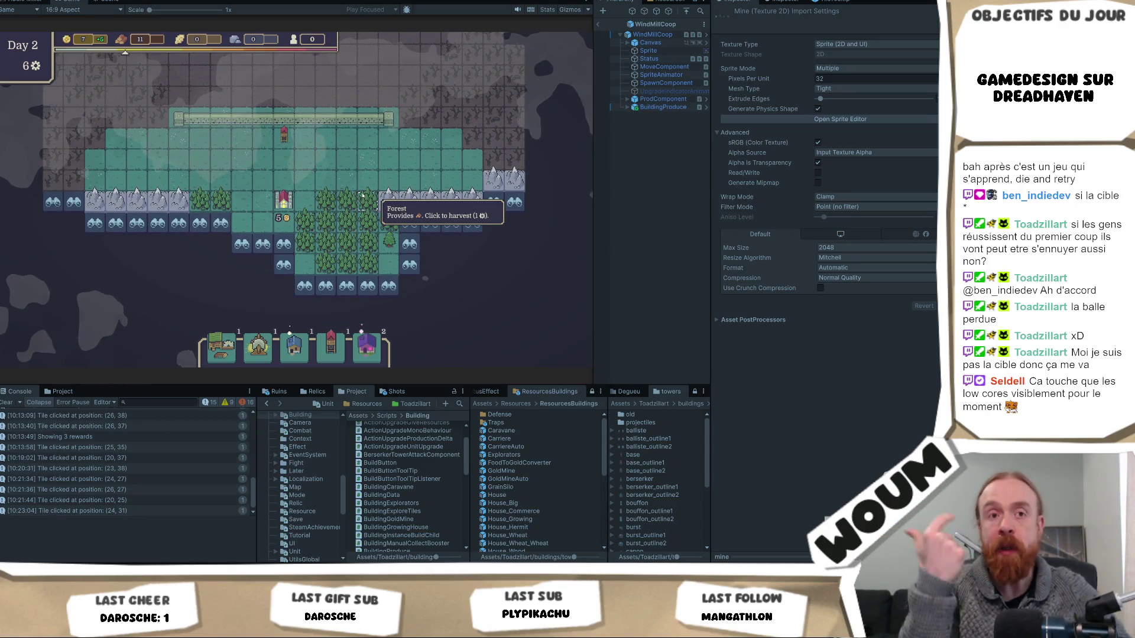
scroll(363, 195, "up", 5)
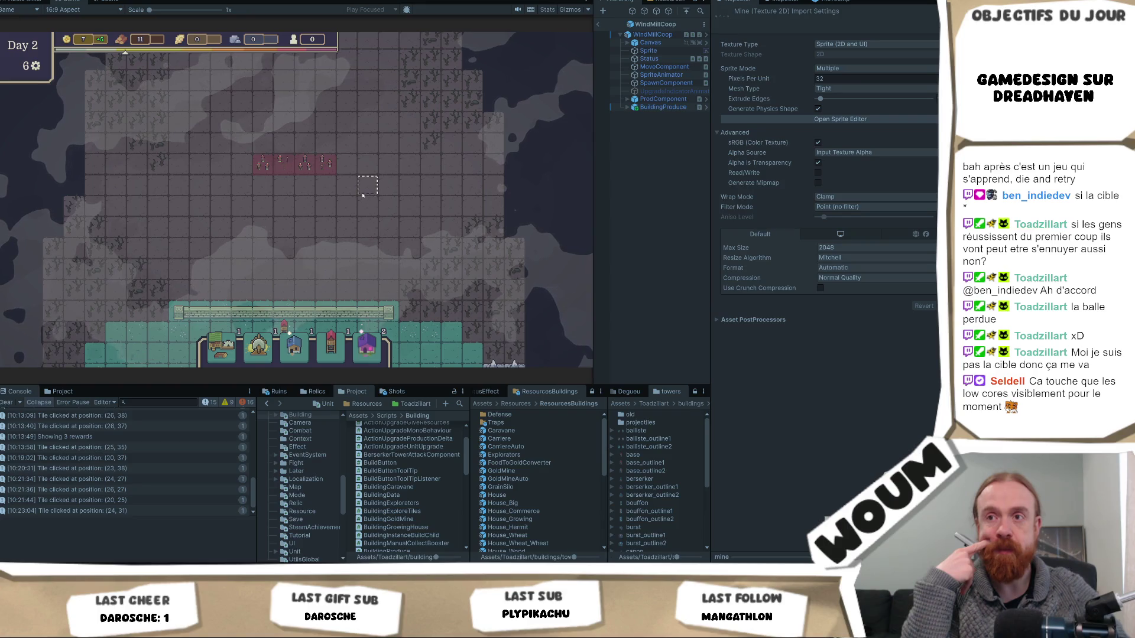
scroll(362, 195, "down", 1)
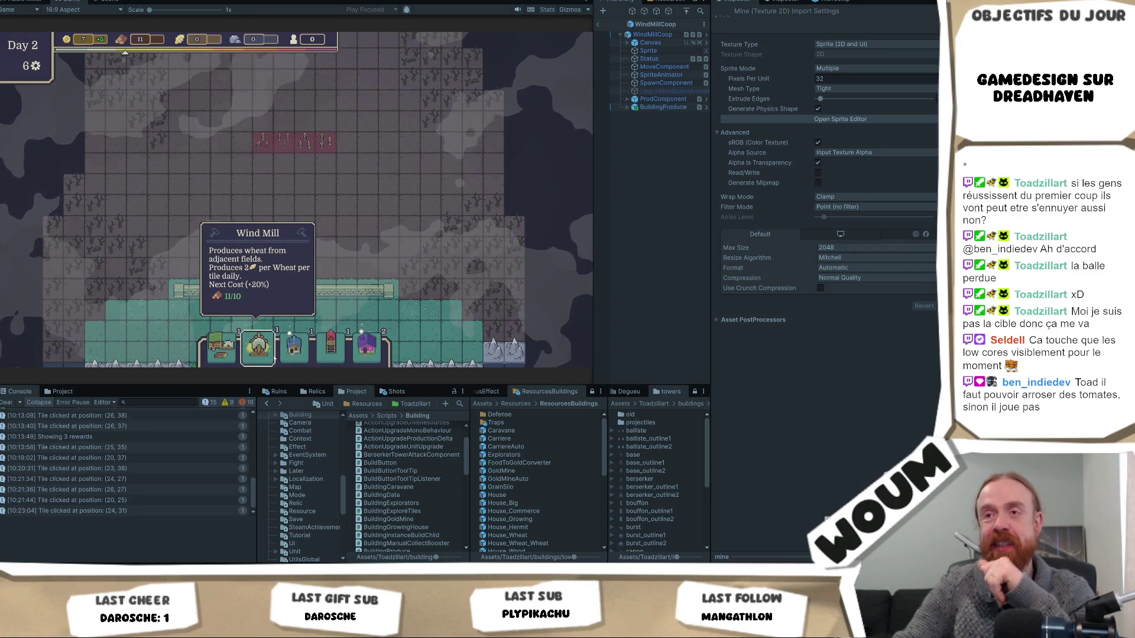
mouse_move(292, 360)
mouse_move(268, 144)
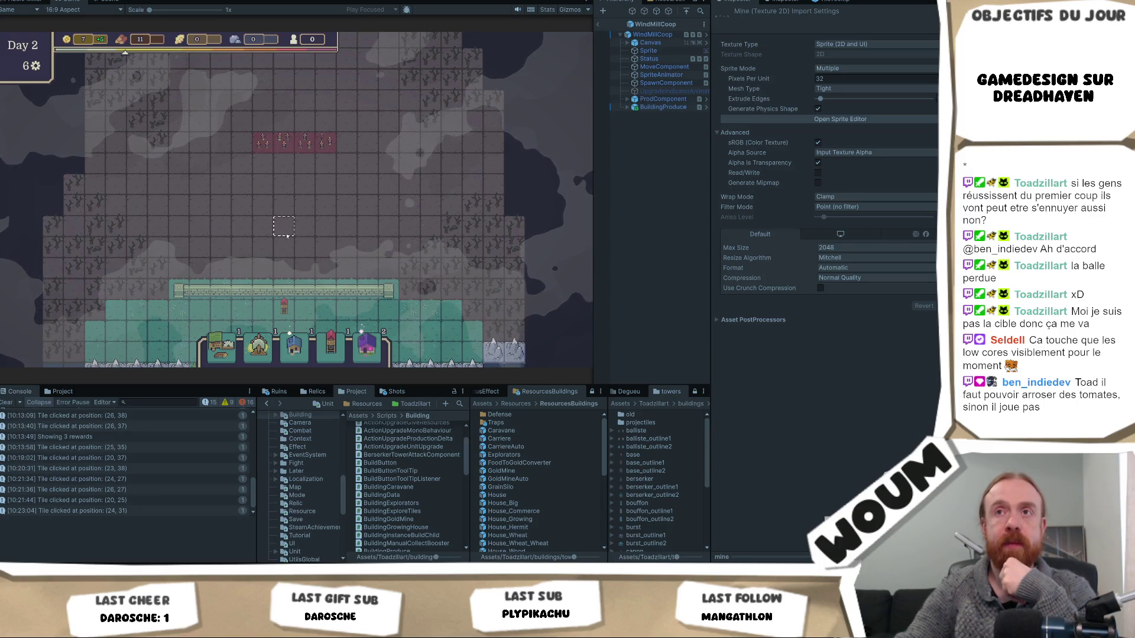
scroll(295, 95, "up", 1)
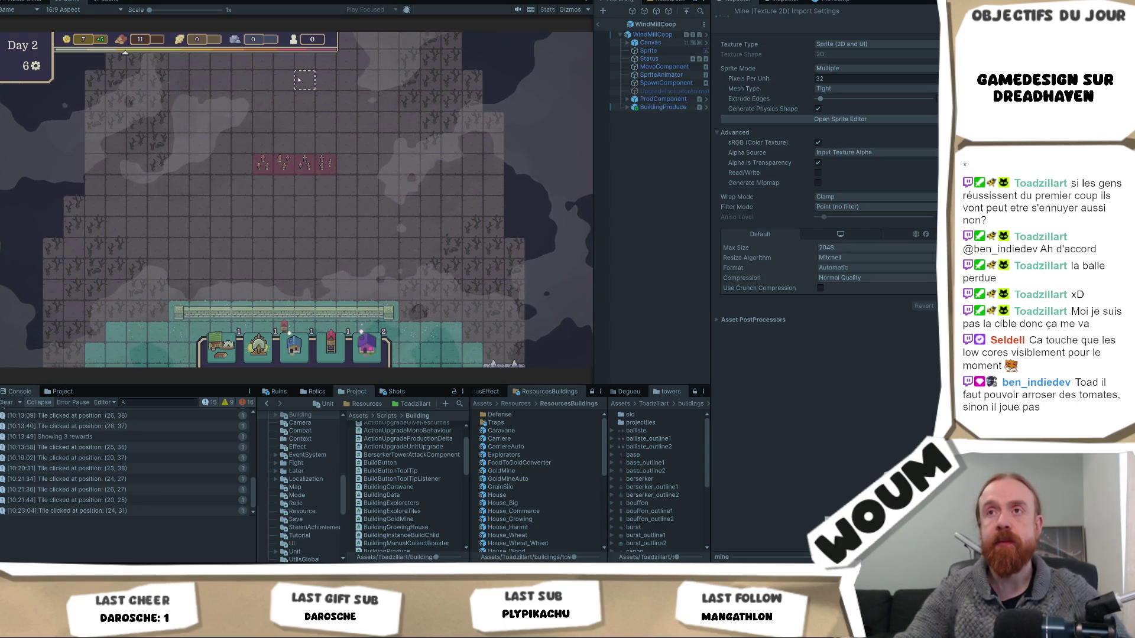
key("a")
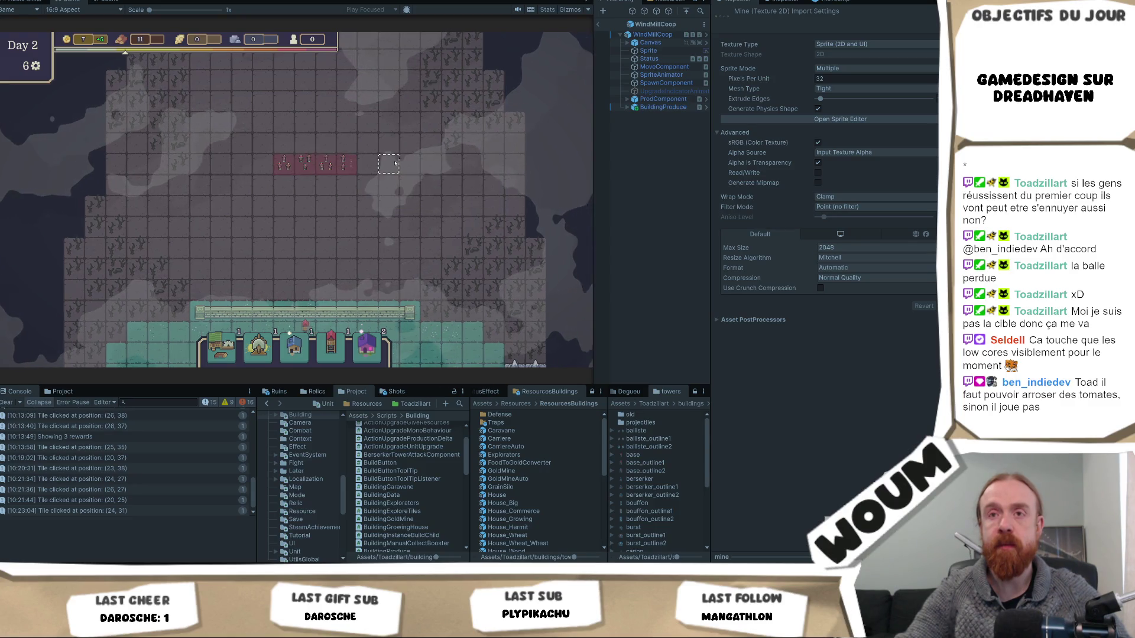
key("d")
key("a")
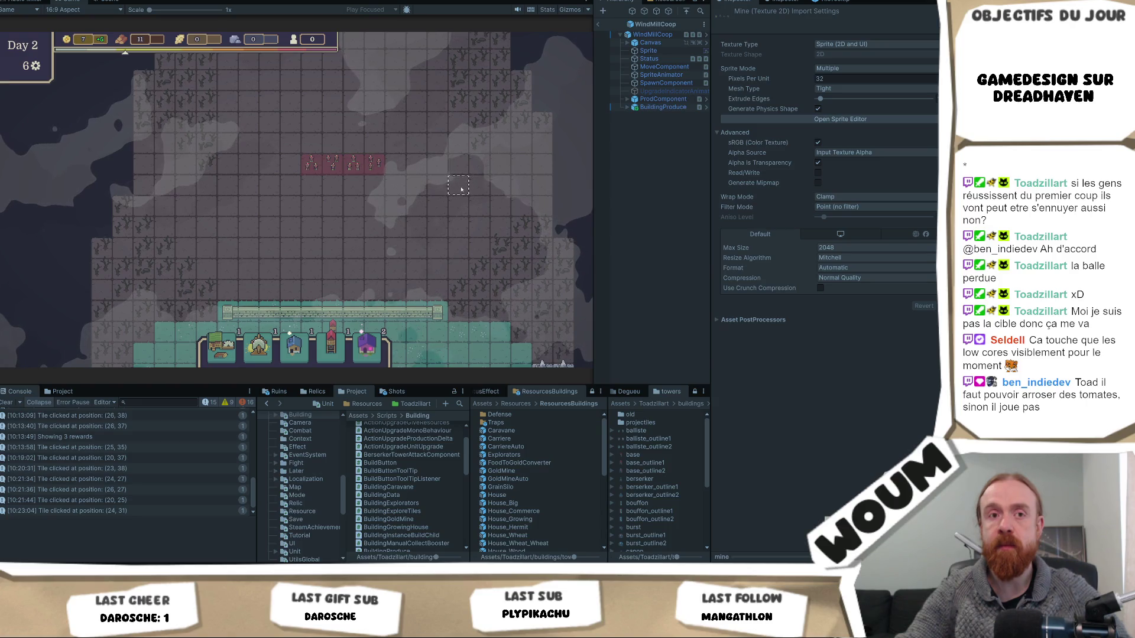
key("d")
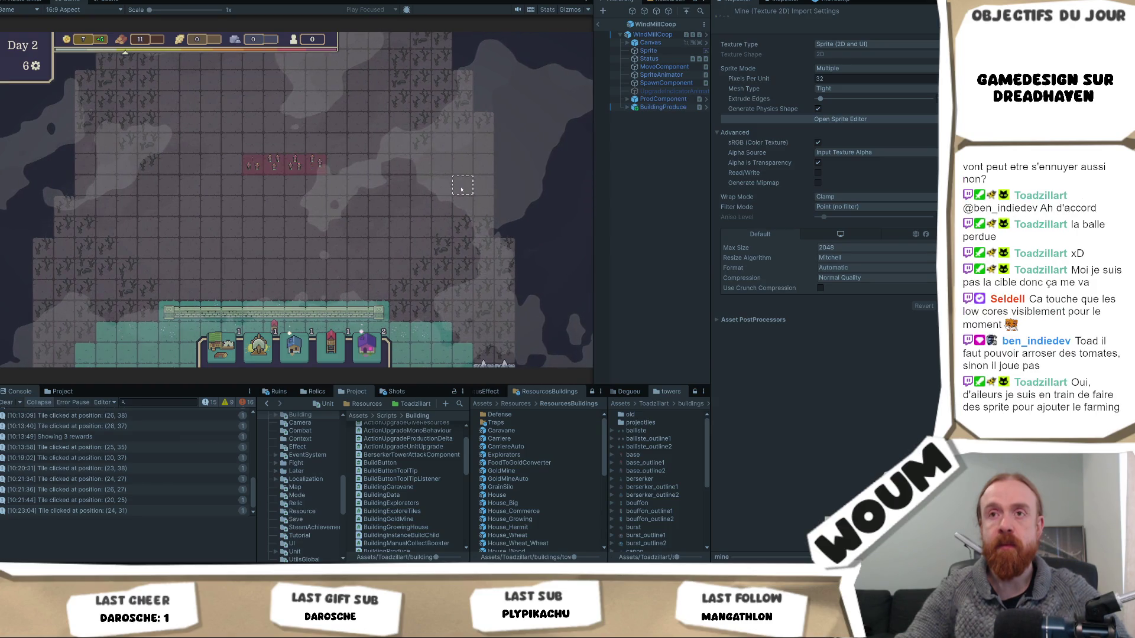
key("a")
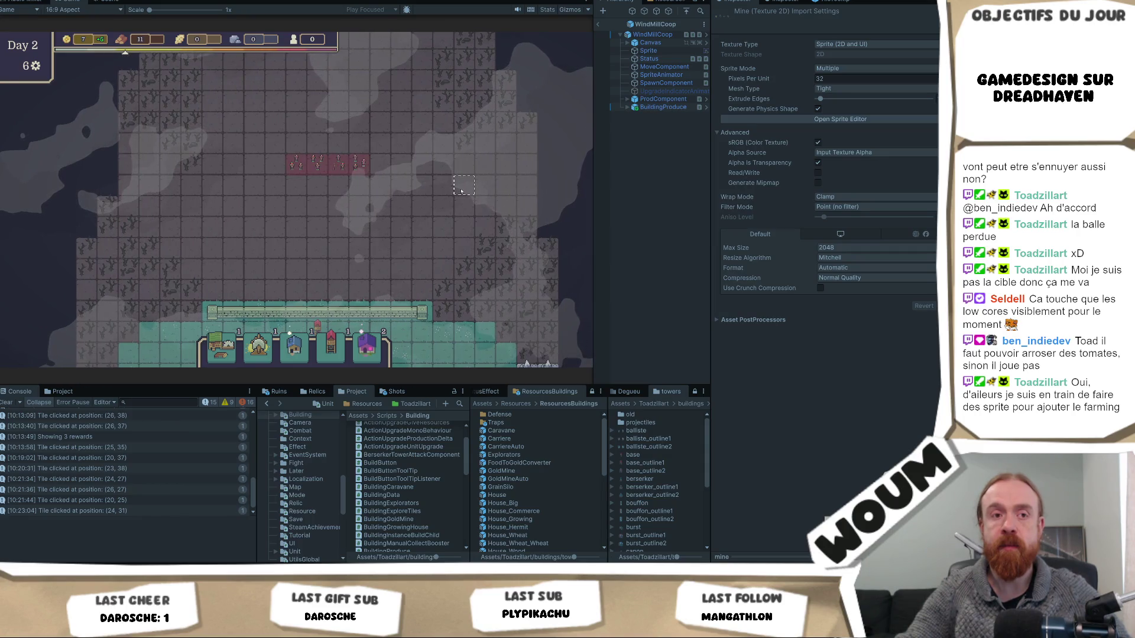
key("s")
key("a")
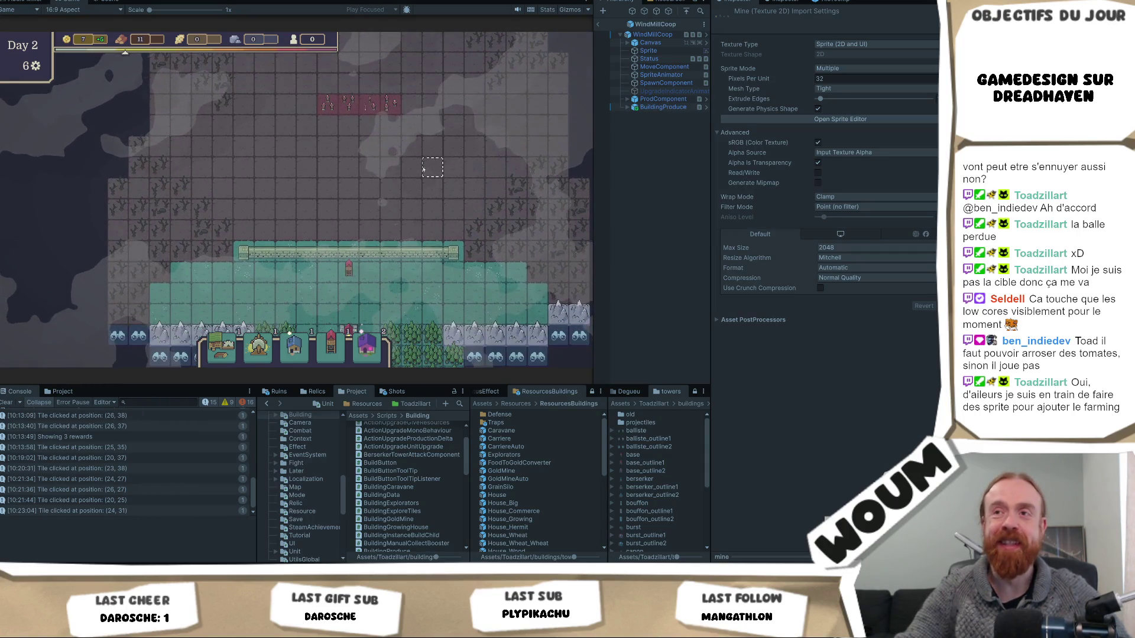
key("w")
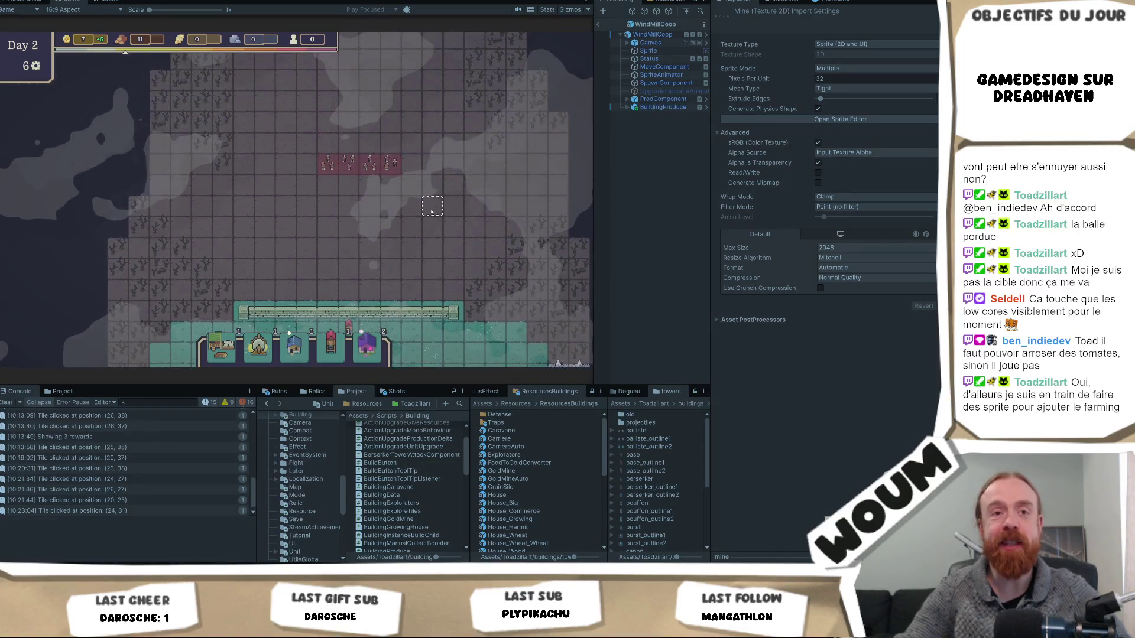
key("d")
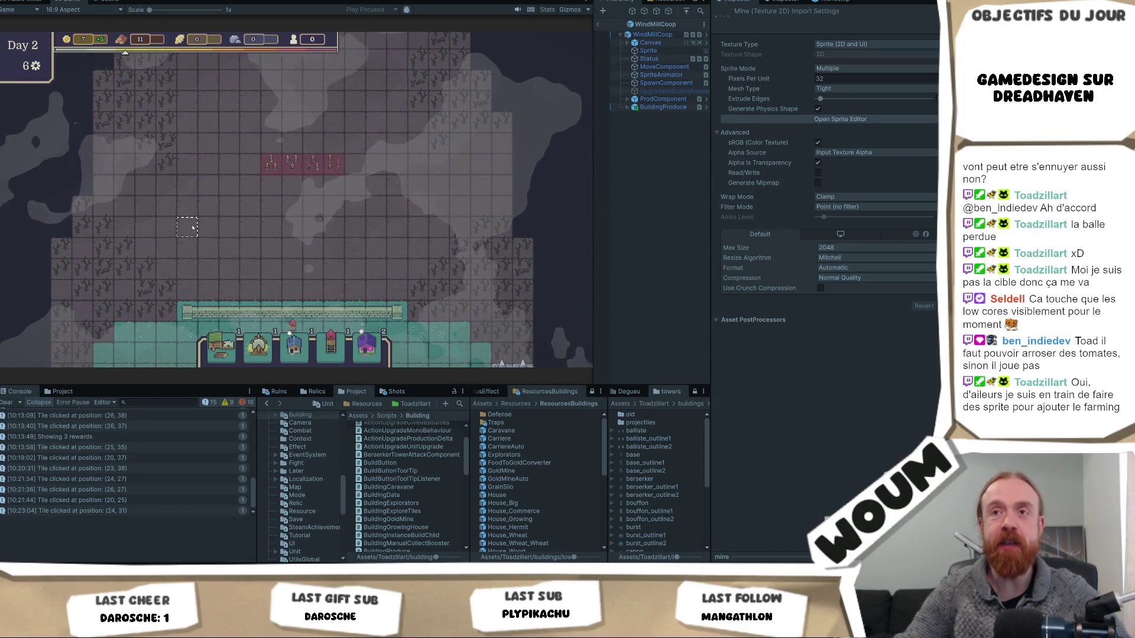
key("a")
mouse_move(233, 347)
key("s")
key("d")
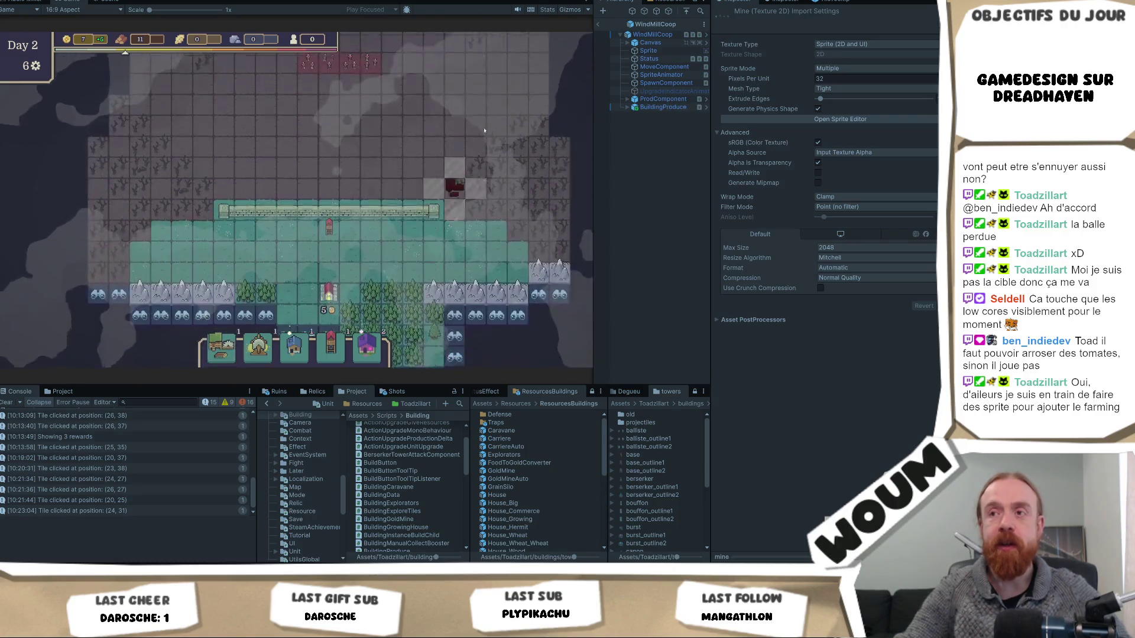
key("s")
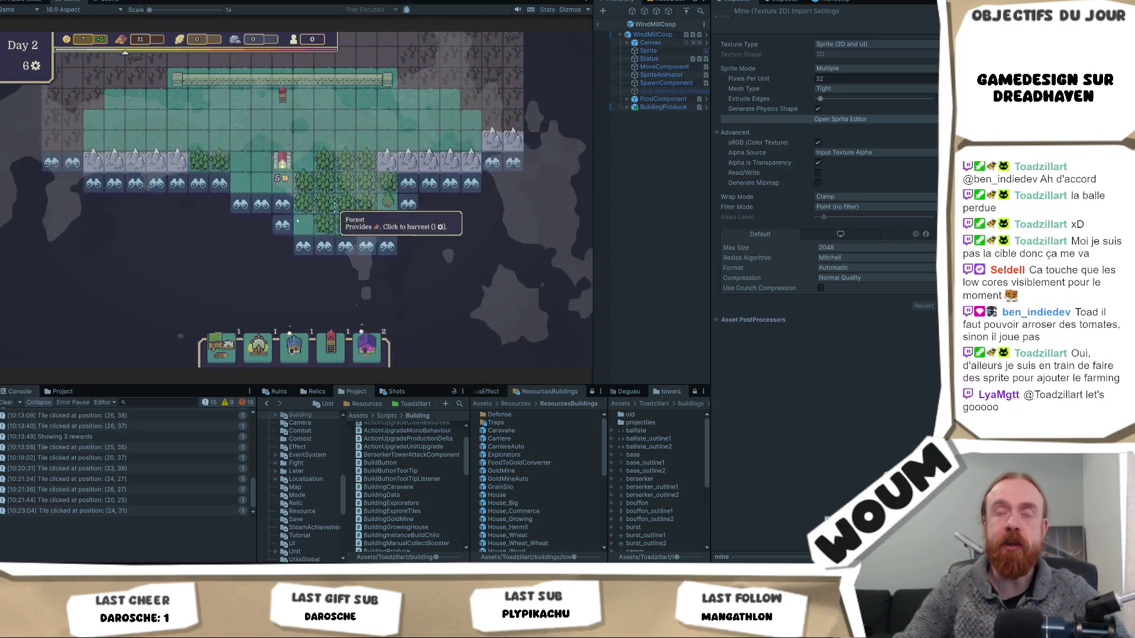
key("s")
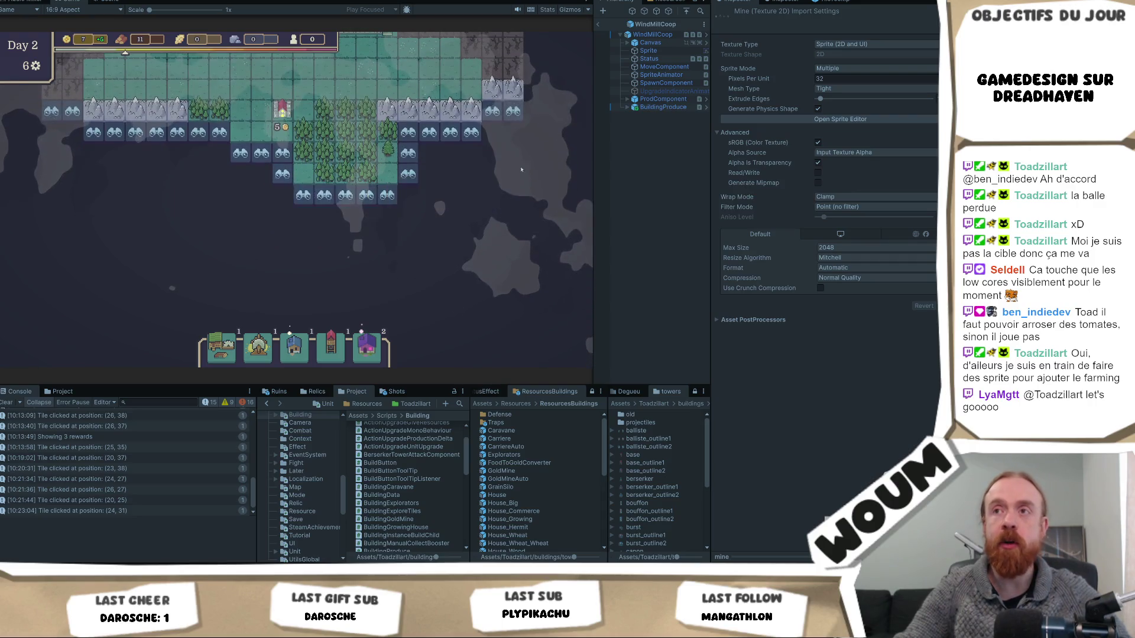
key("w")
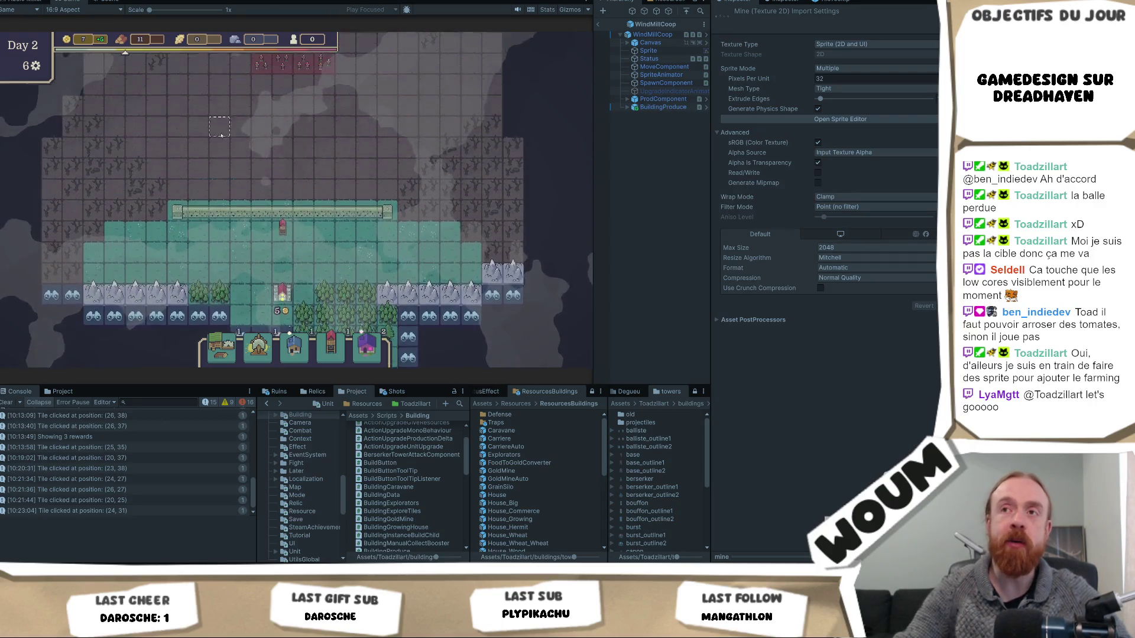
key("s")
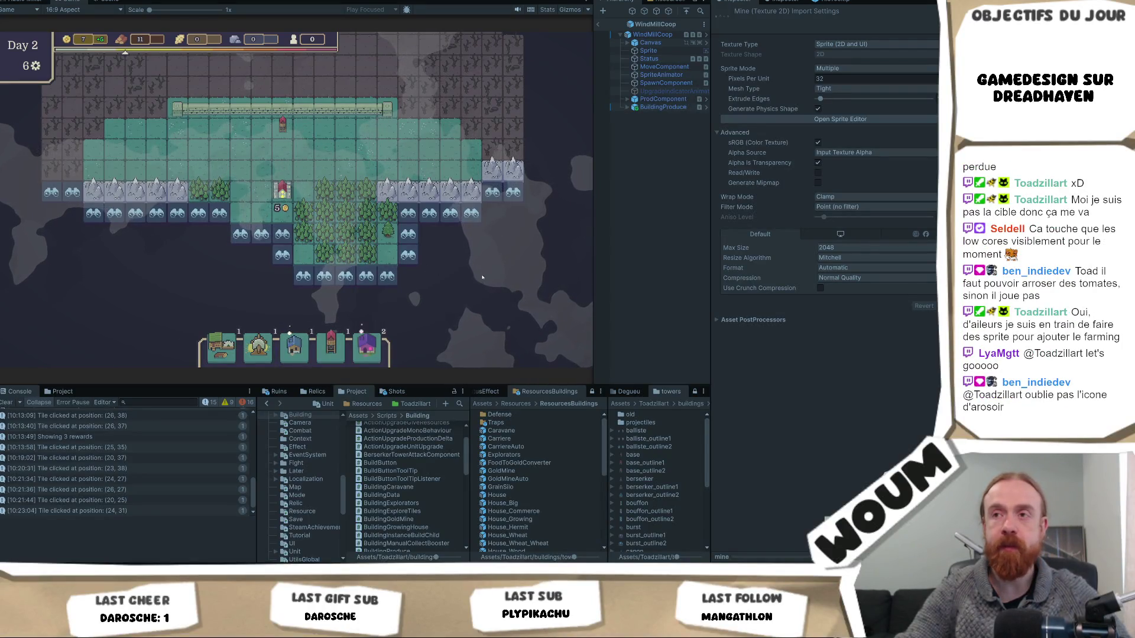
Reveal the discoverable tile beside the forest below the base, leaving 5 reveals
left_click(283, 255)
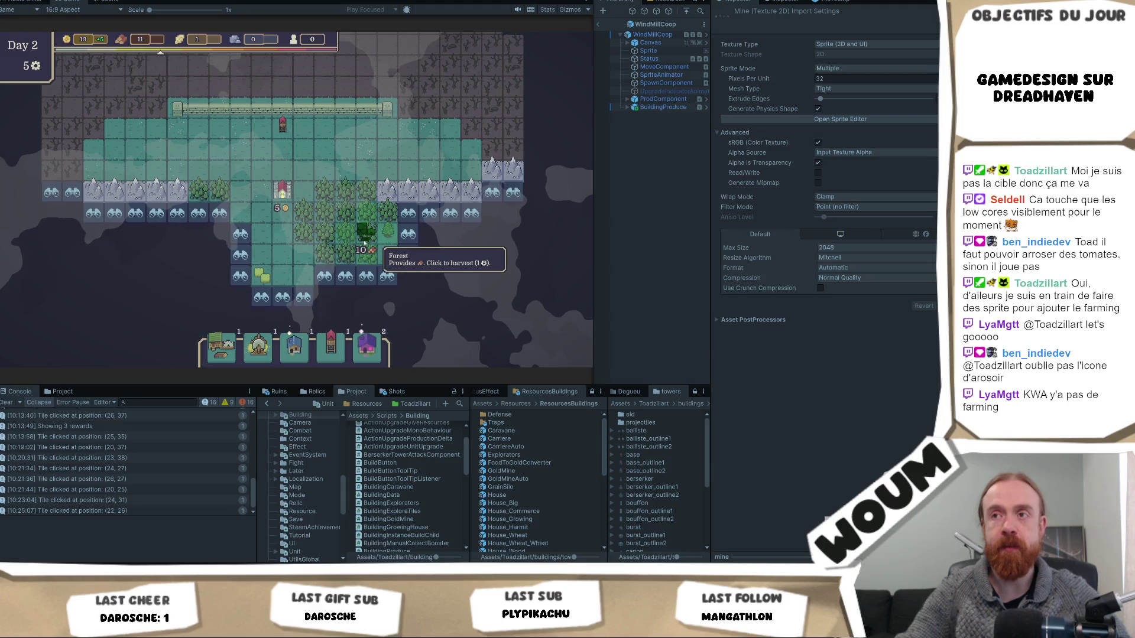
scroll(364, 242, "up", 2)
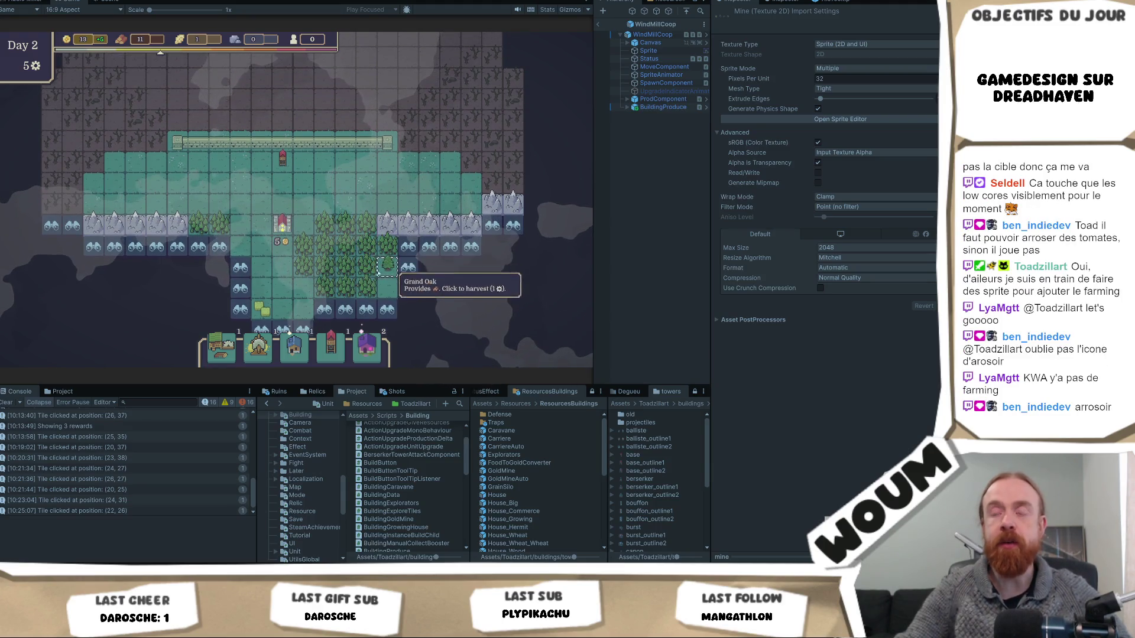
scroll(371, 286, "up", 1)
scroll(367, 286, "down", 1)
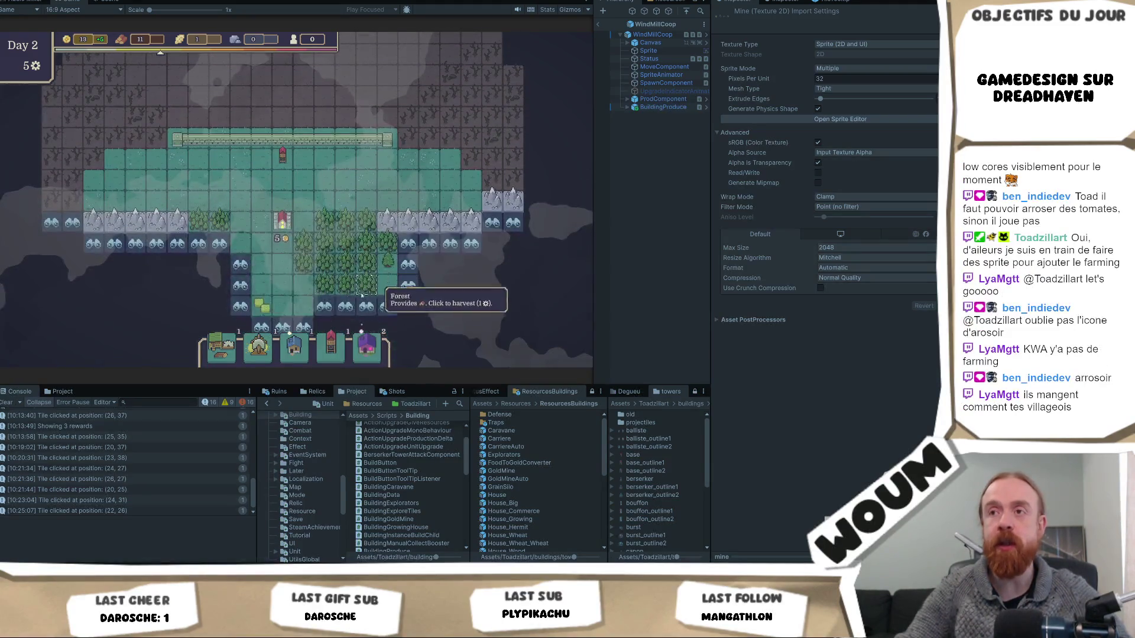
mouse_move(246, 357)
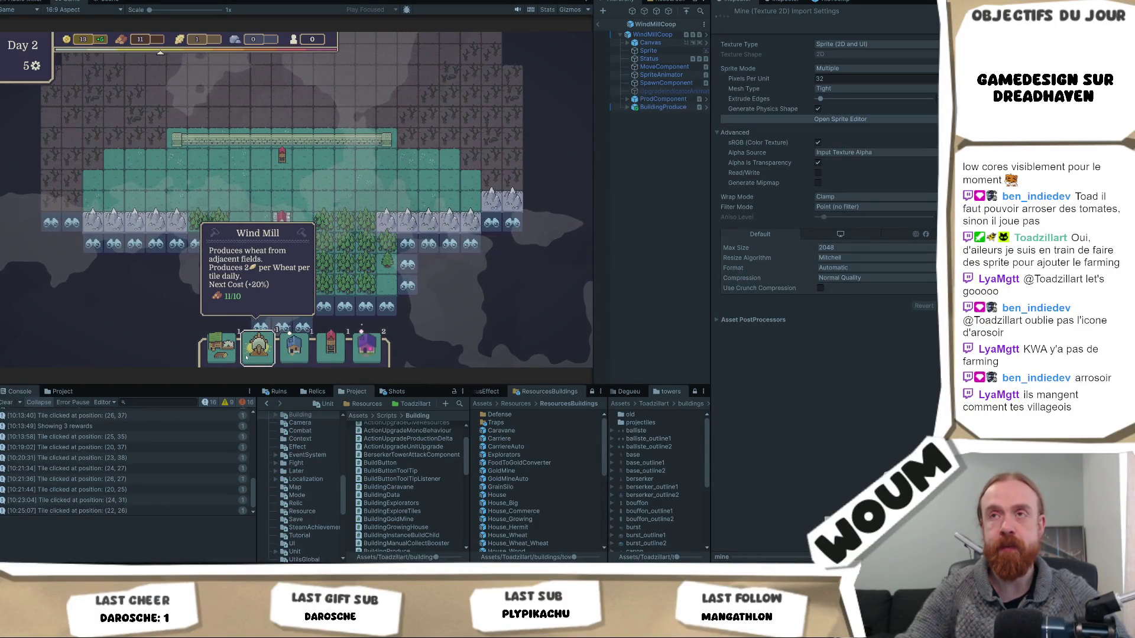
scroll(307, 266, "up", 5)
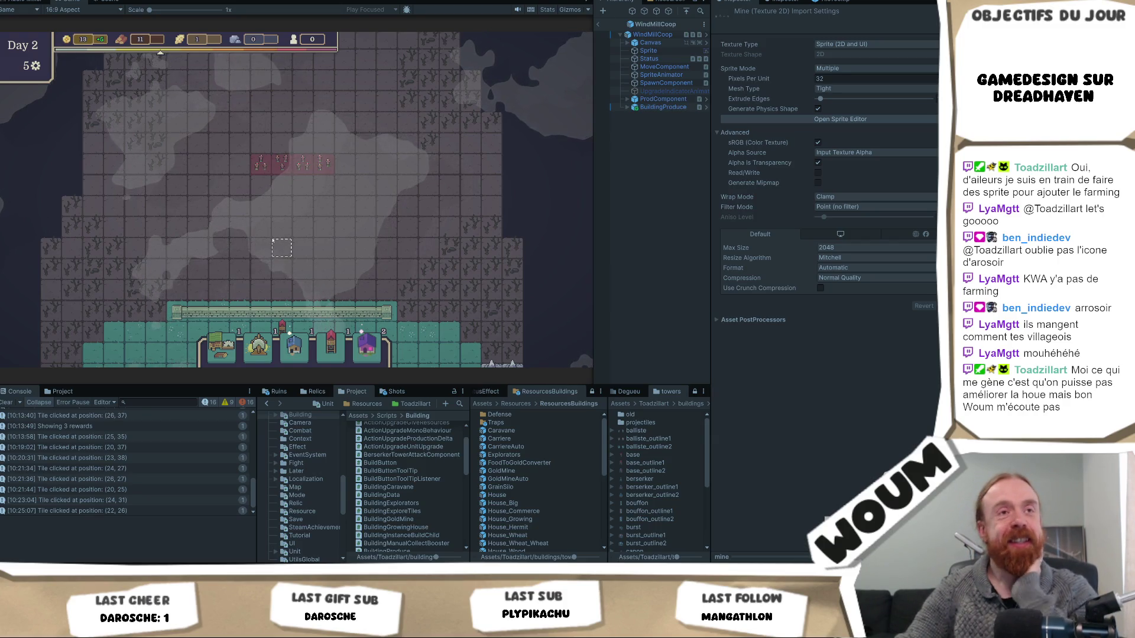
mouse_move(308, 164)
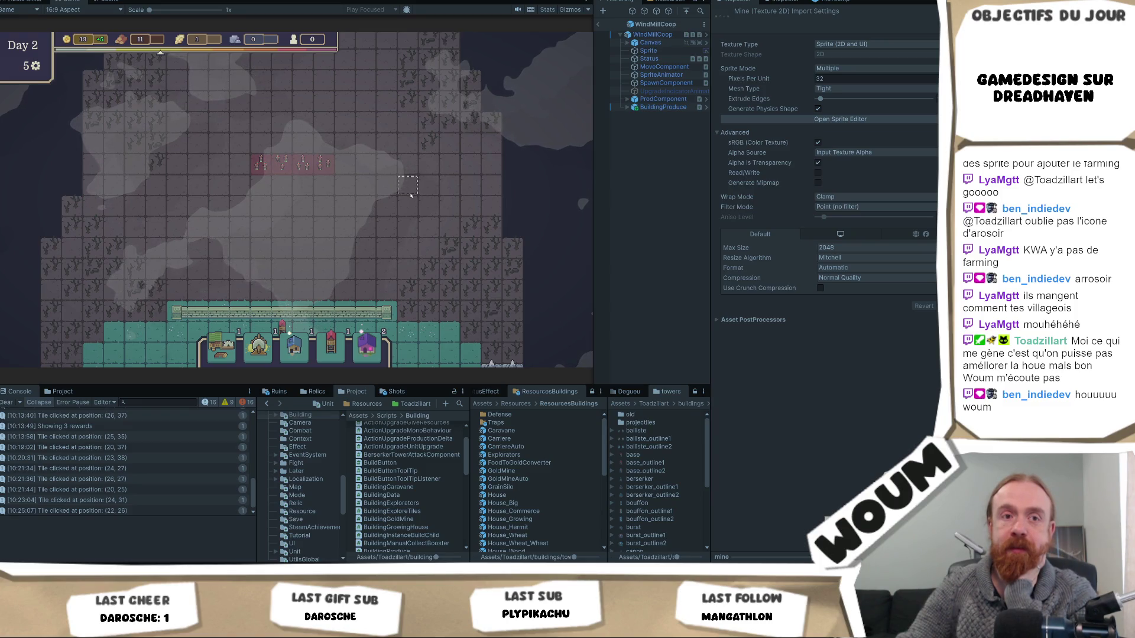
scroll(406, 200, "down", 3)
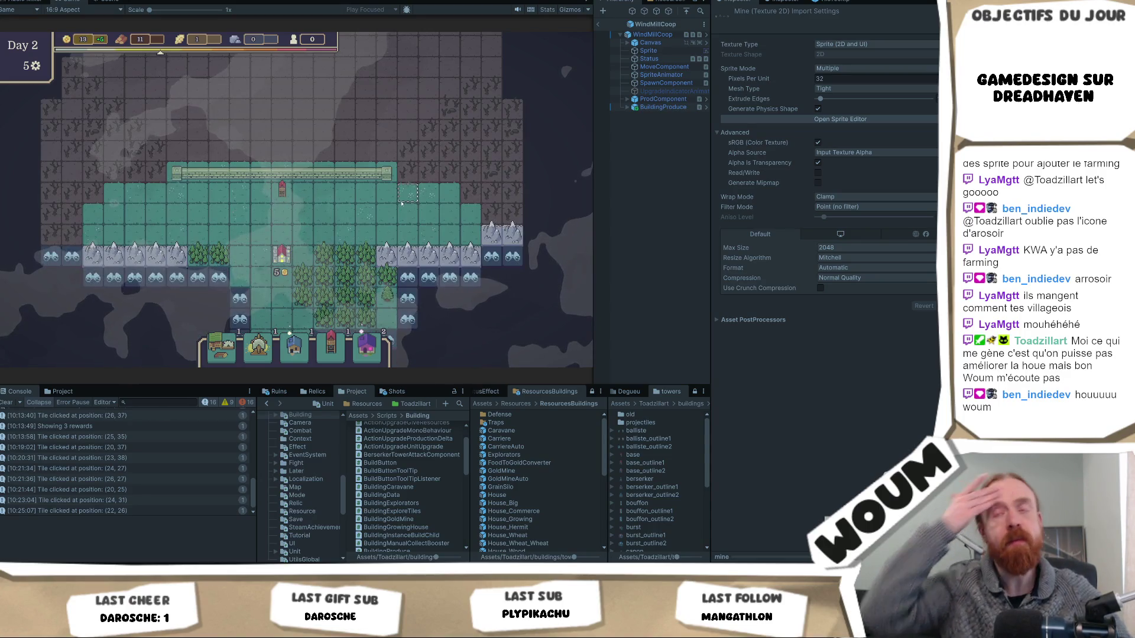
scroll(402, 203, "up", 2)
scroll(402, 203, "up", 3)
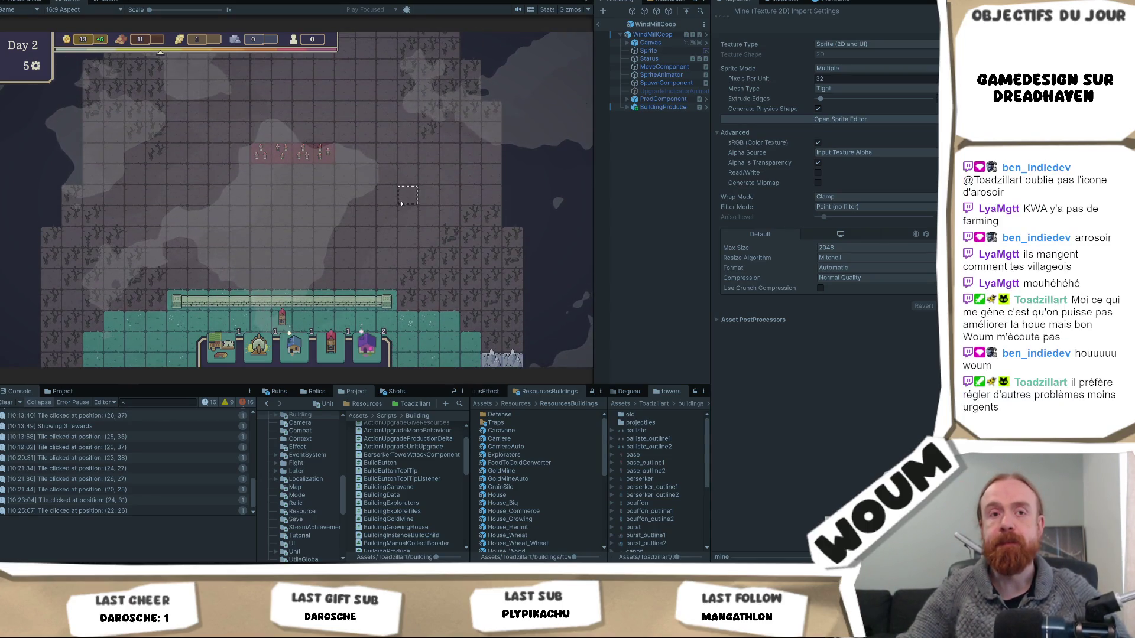
scroll(372, 222, "down", 2)
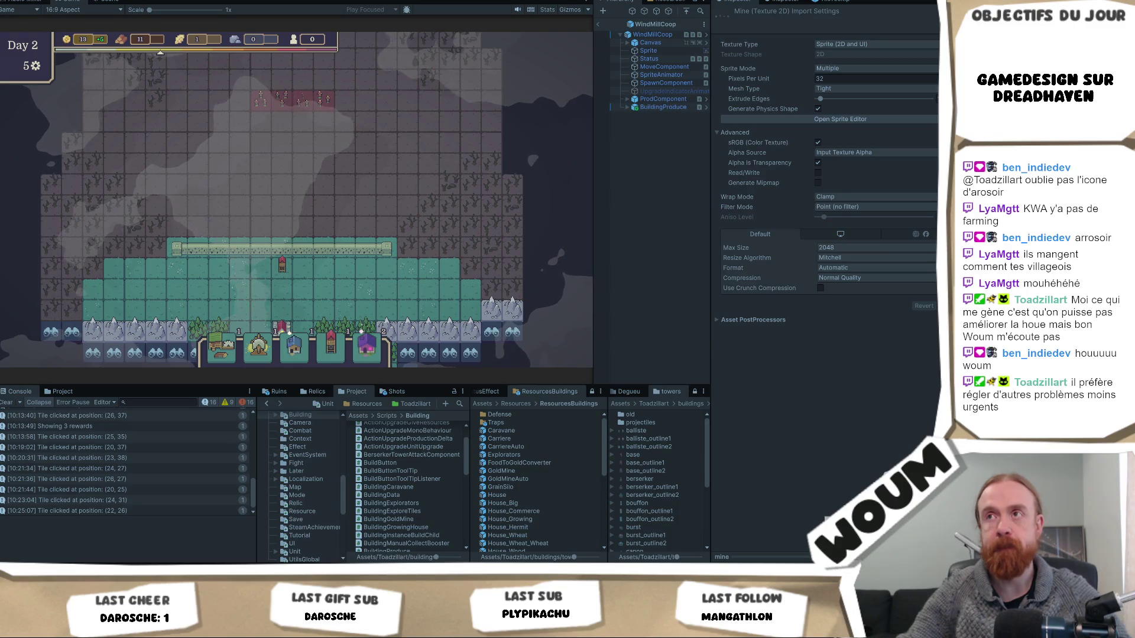
scroll(296, 199, "up", 3)
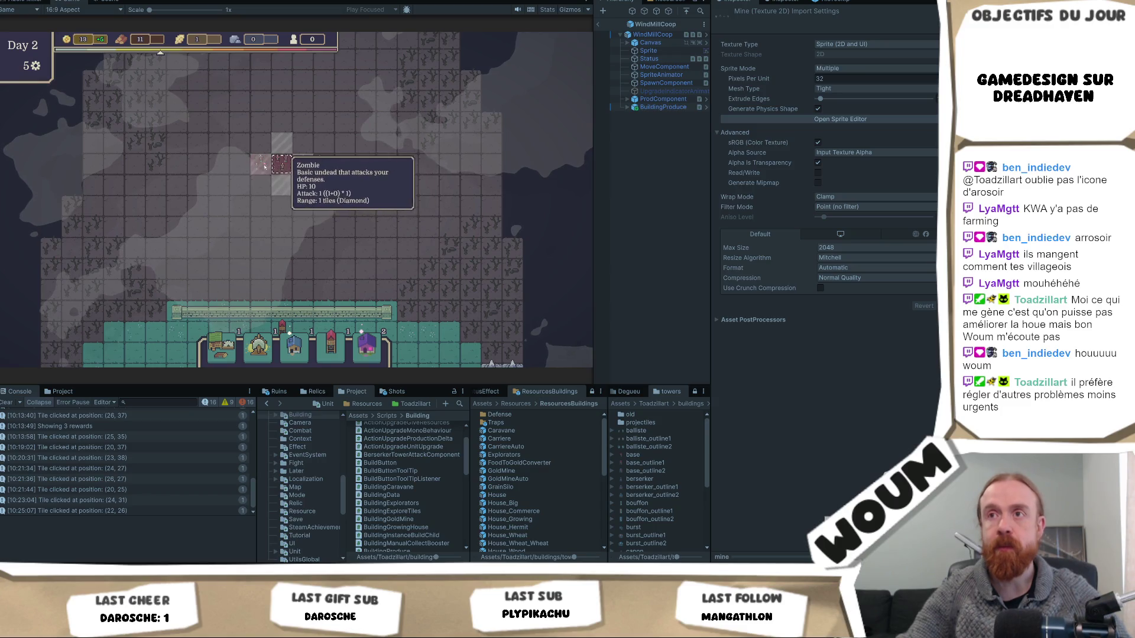
key("Left")
left_click(331, 210)
key("Left")
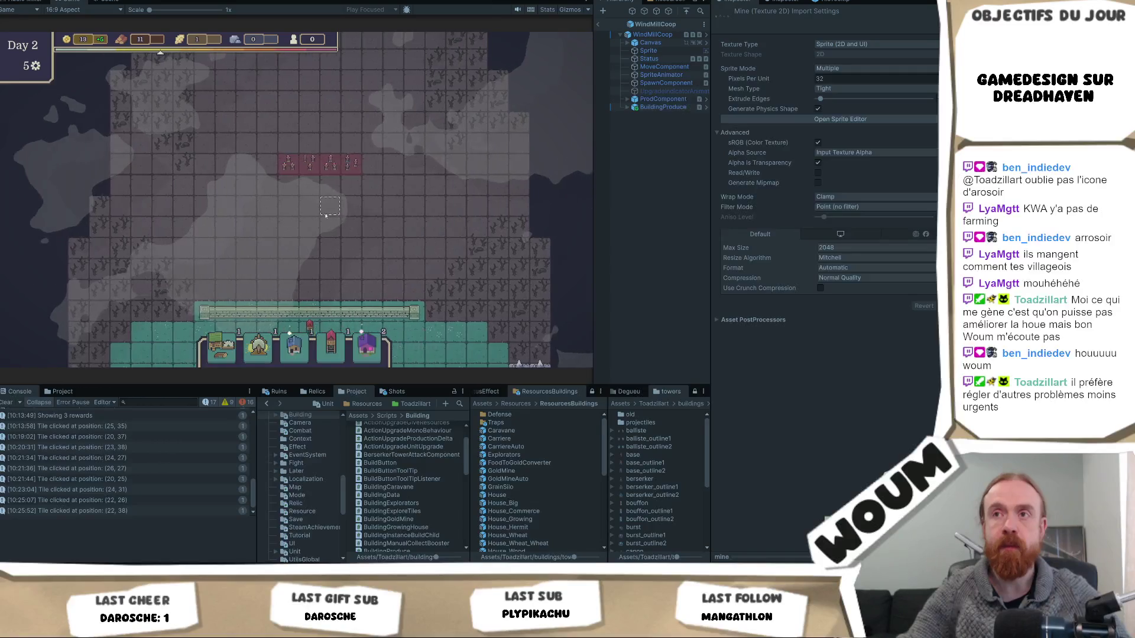
key("Right")
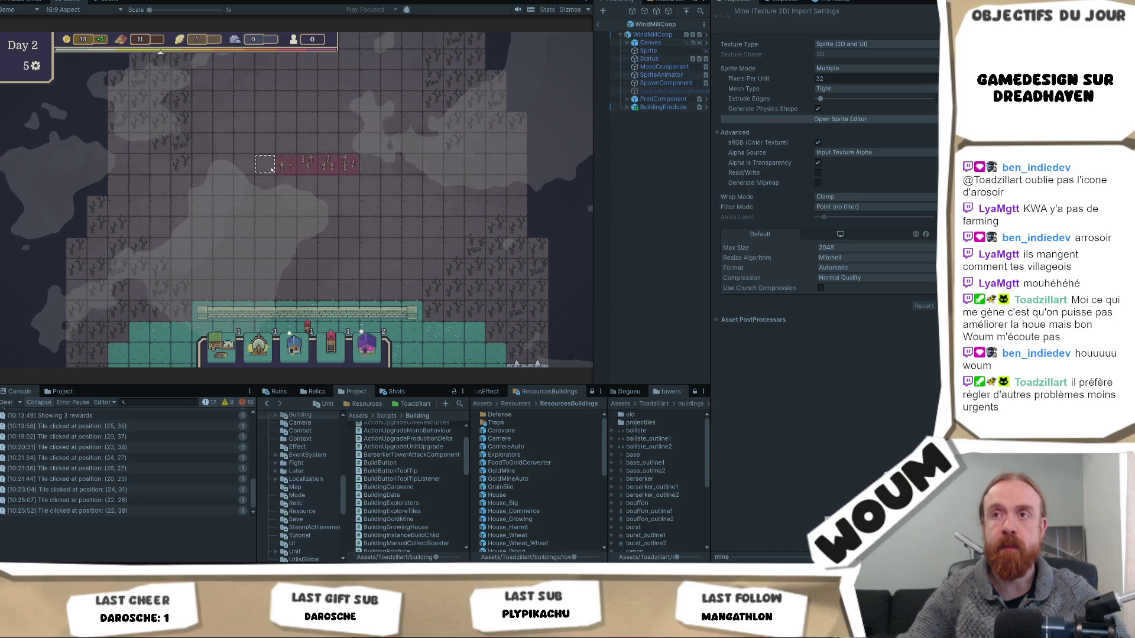
key("Right")
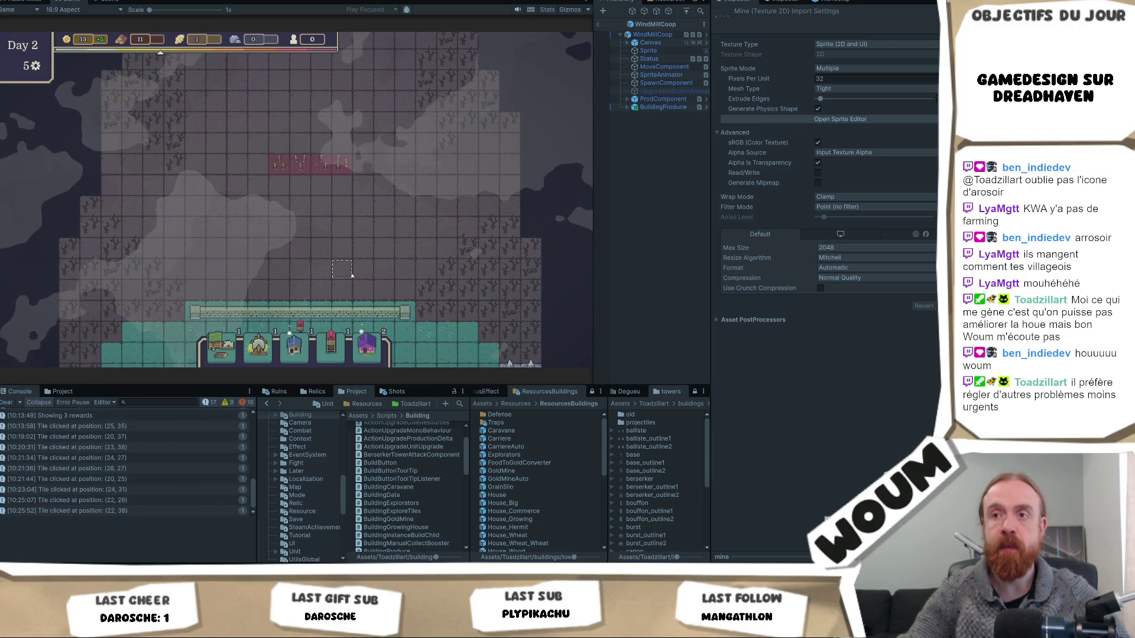
key("Right")
key("Left")
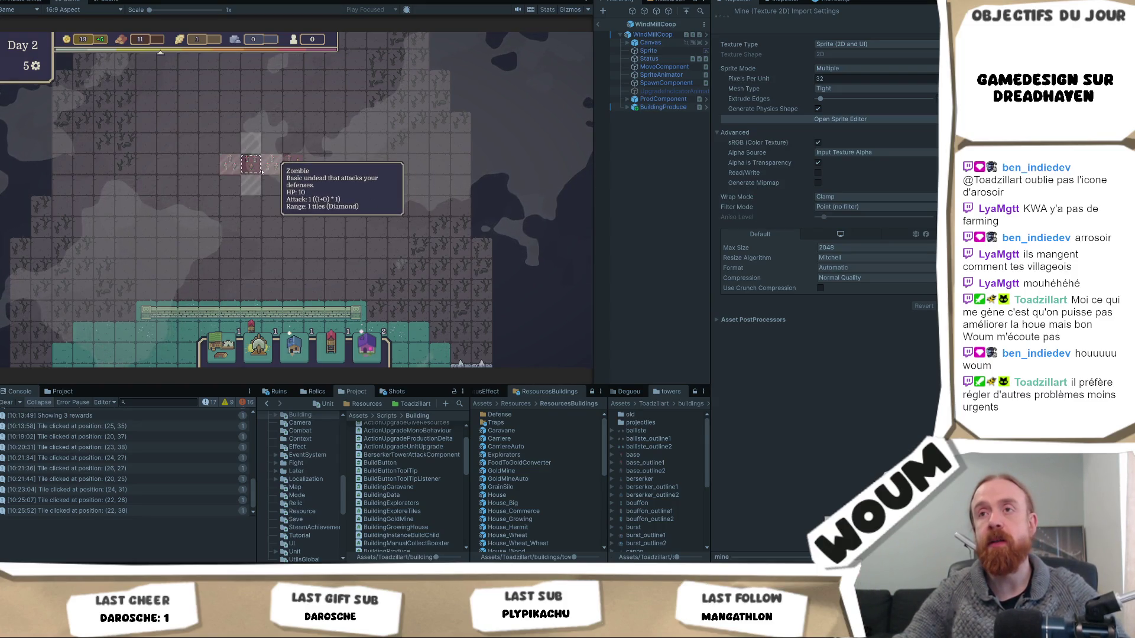
key("Down")
key("Down")
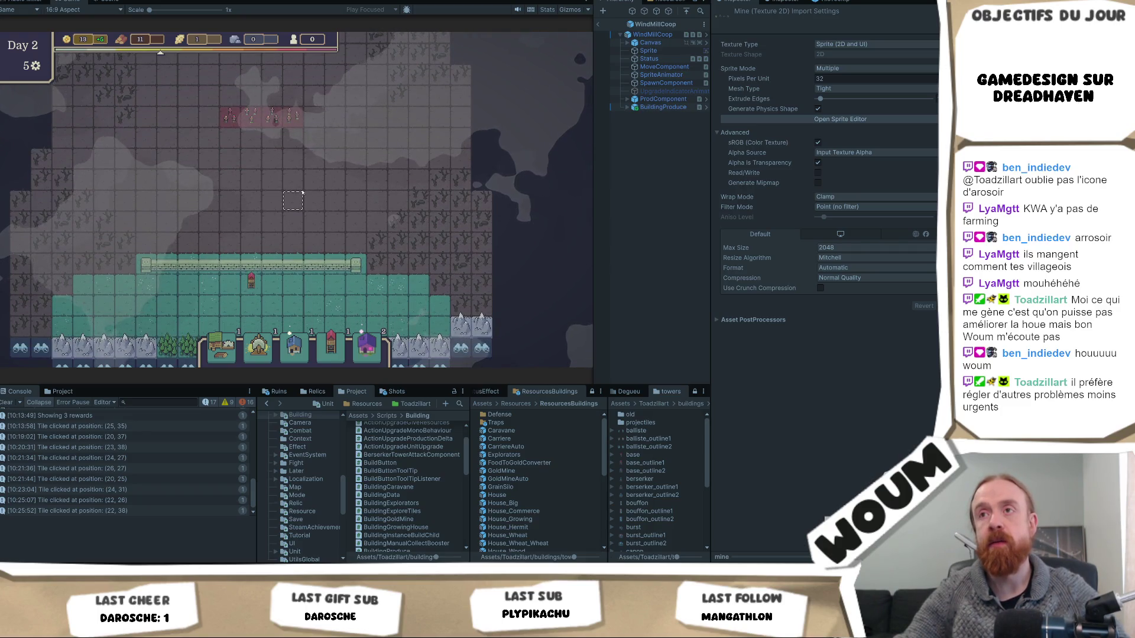
scroll(302, 196, "up", 2)
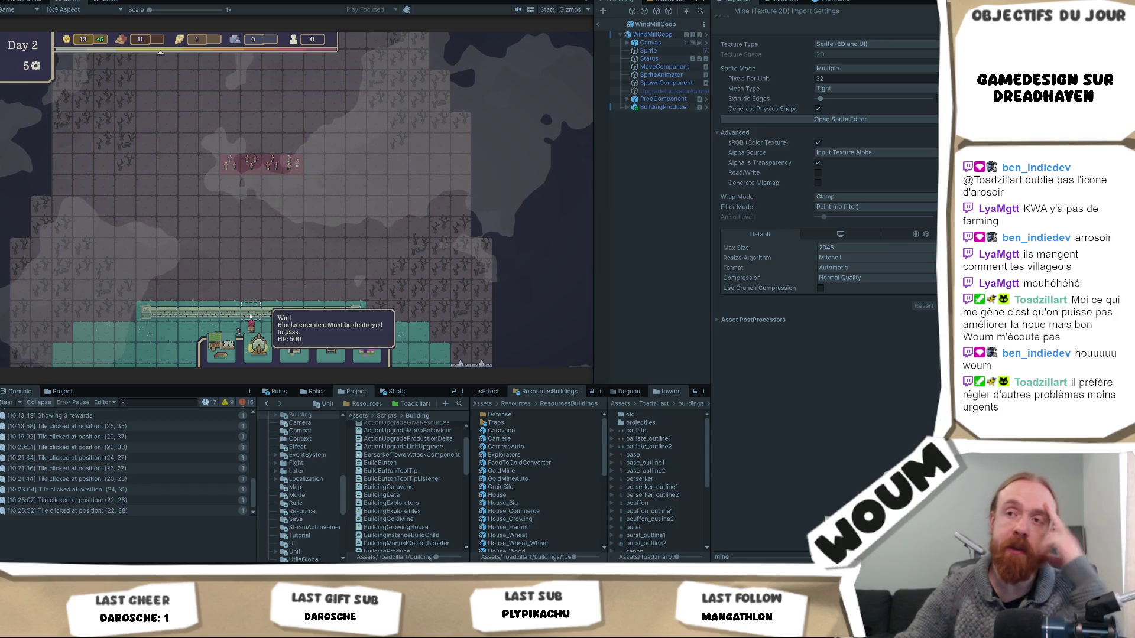
mouse_move(250, 336)
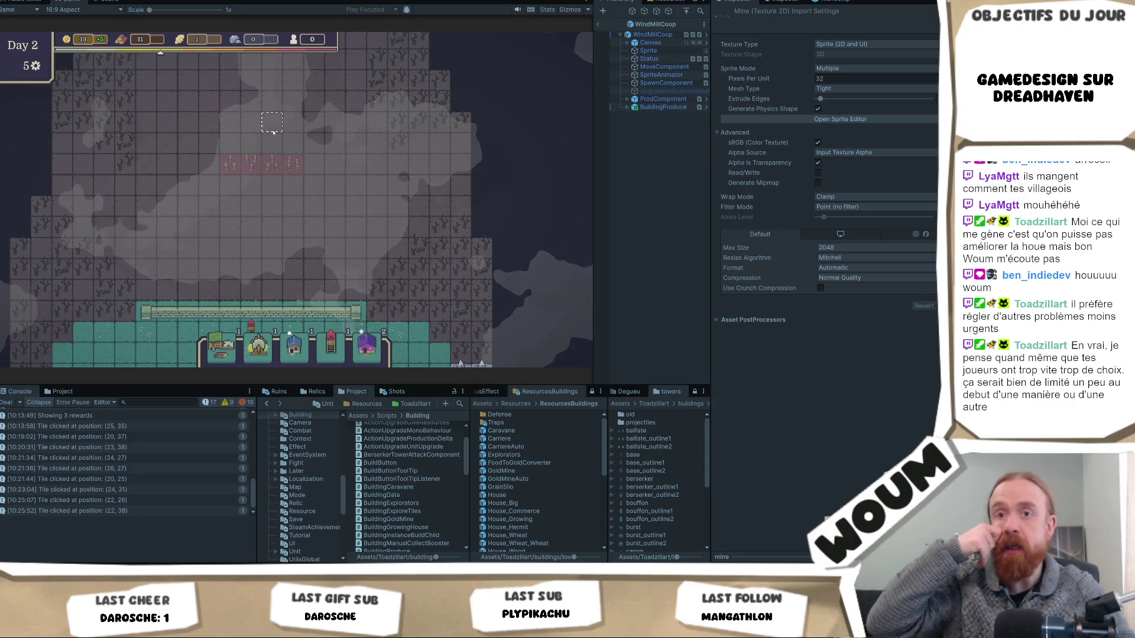
Reveal the discoverable tile at the fog's edge near position (20, 27)
scroll(273, 133, "down", 3)
scroll(273, 132, "down", 1)
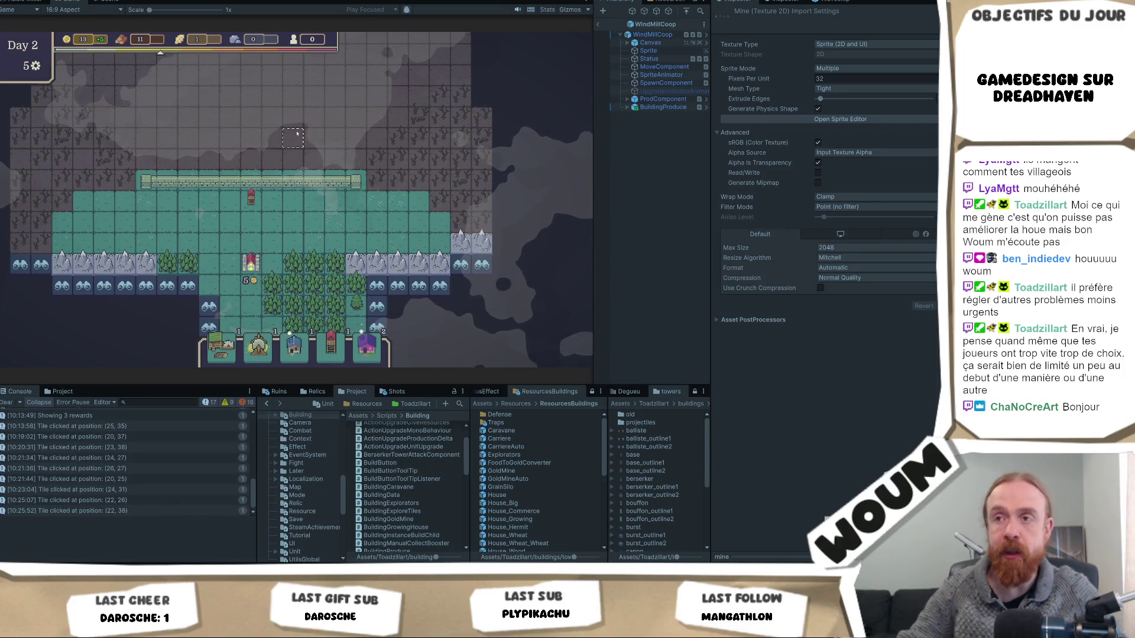
scroll(297, 134, "down", 1)
left_click(195, 253)
left_click(203, 268)
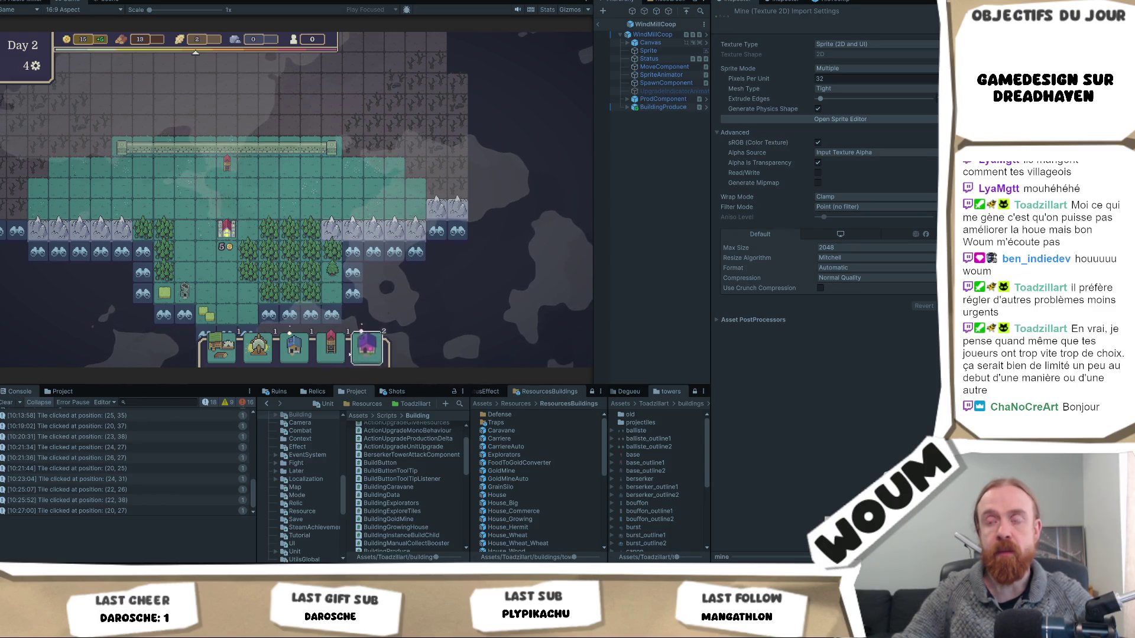
Pan the map up toward the wall and back down to the settlement
mouse_move(384, 337)
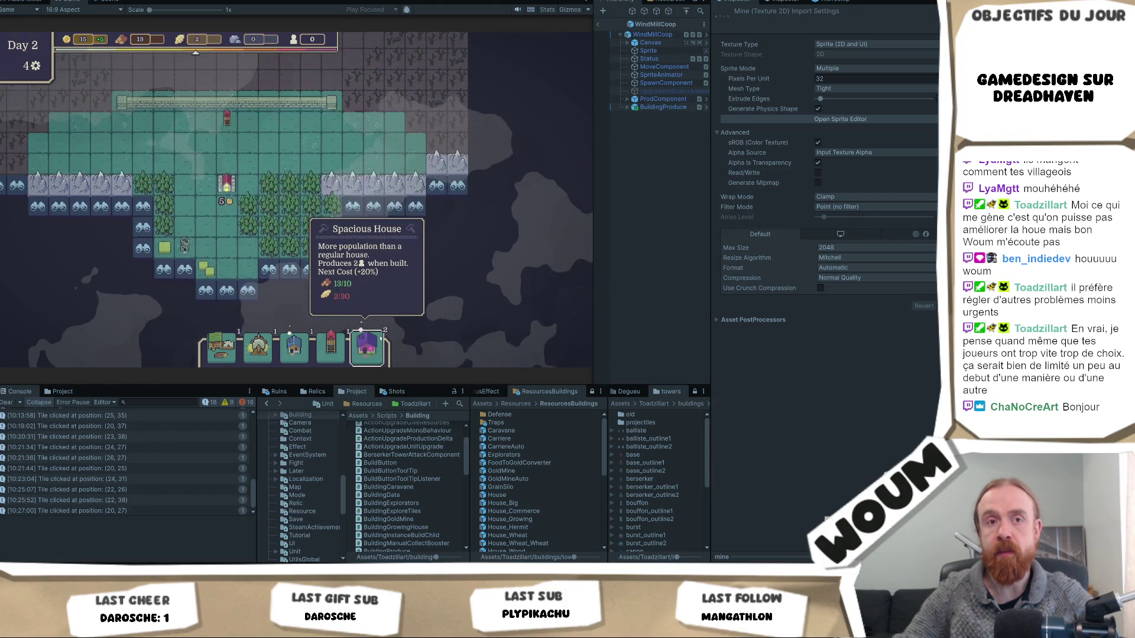
mouse_move(310, 349)
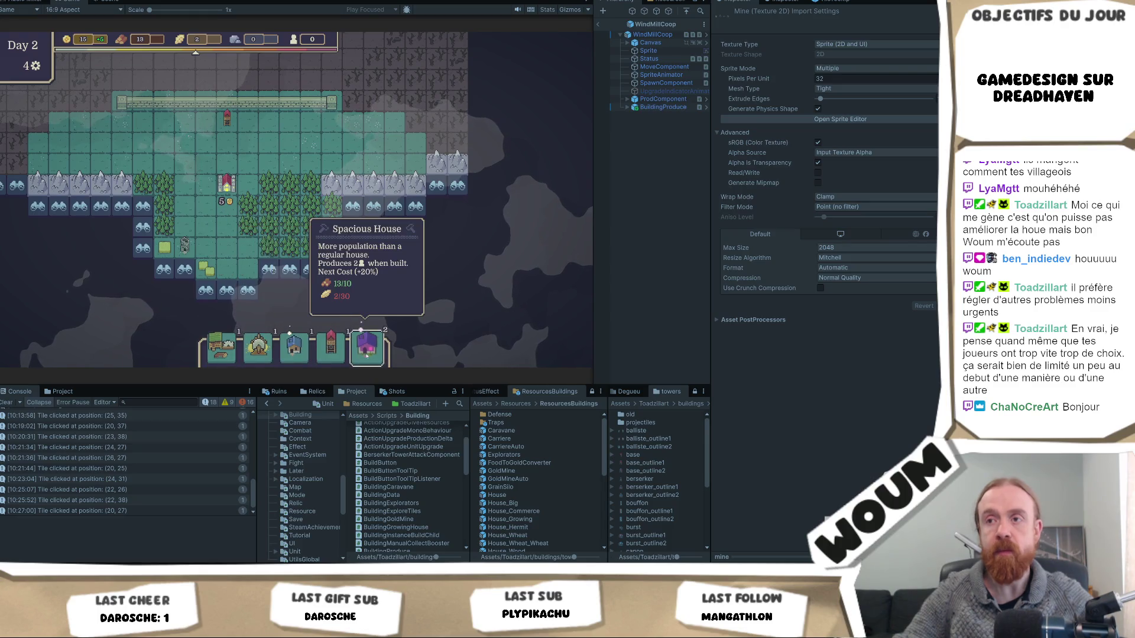
scroll(295, 295, "up", 3)
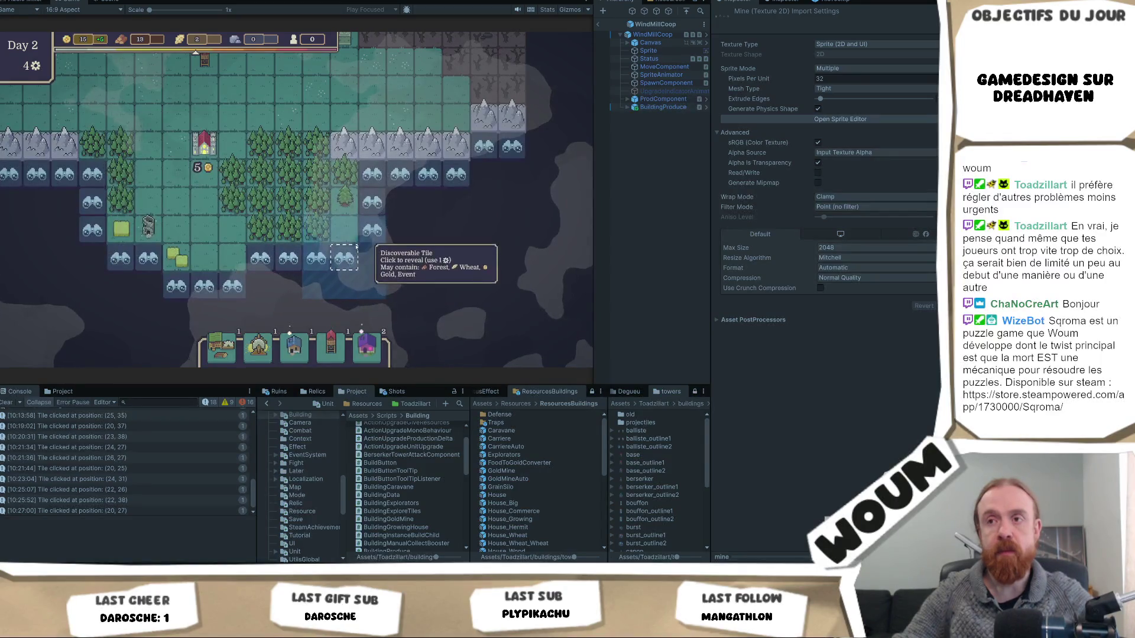
mouse_move(258, 348)
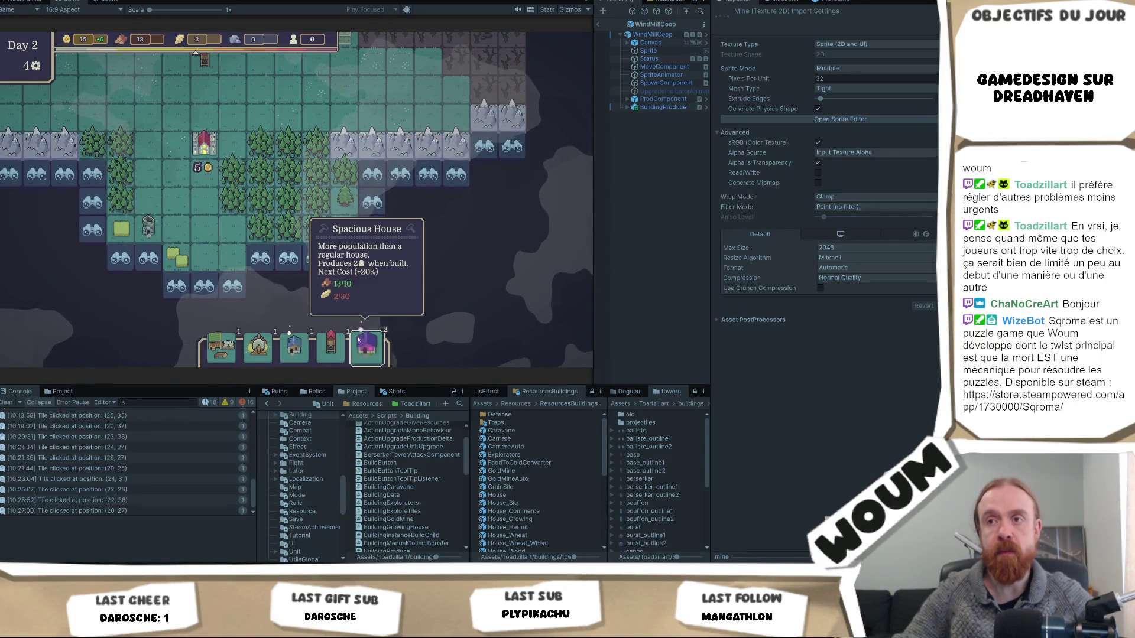
key("w")
key("a")
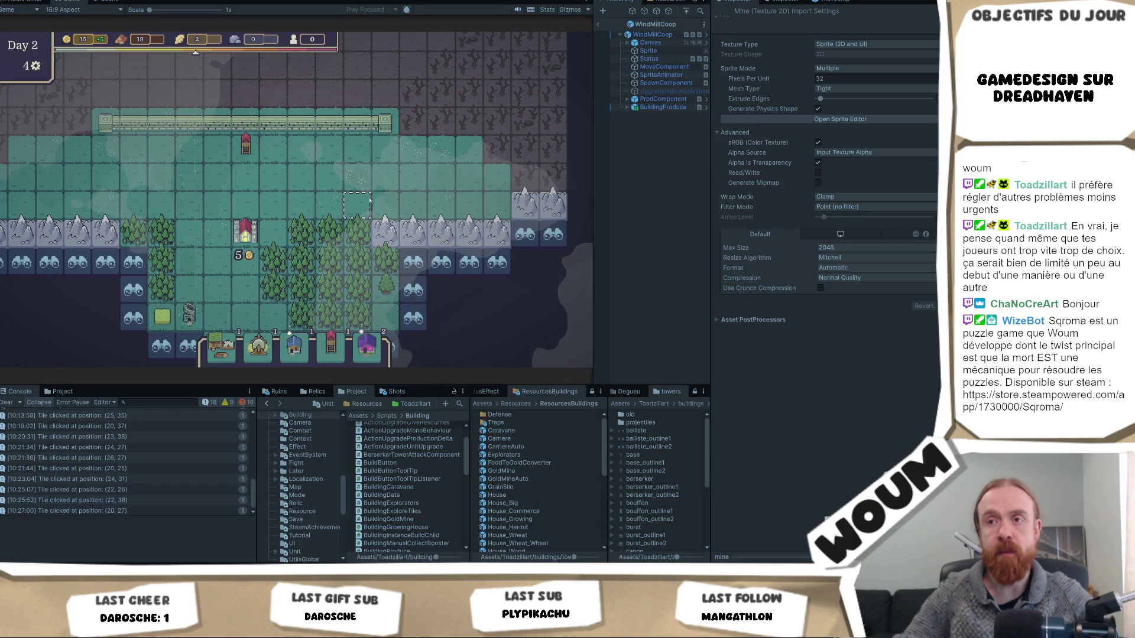
key("w")
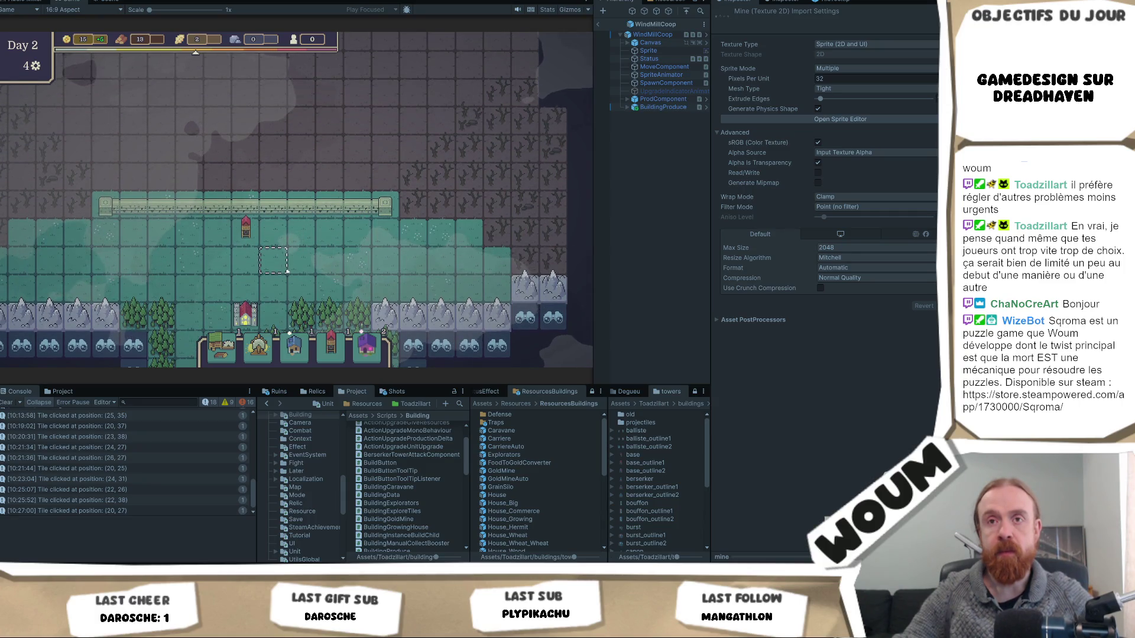
scroll(288, 271, "down", 2)
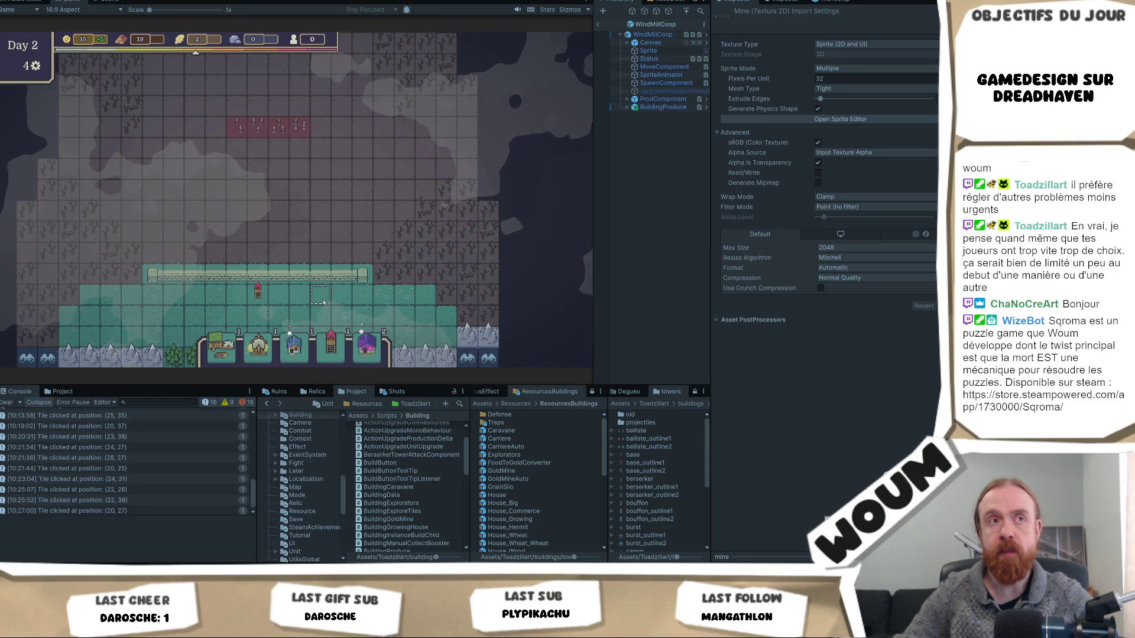
key("a")
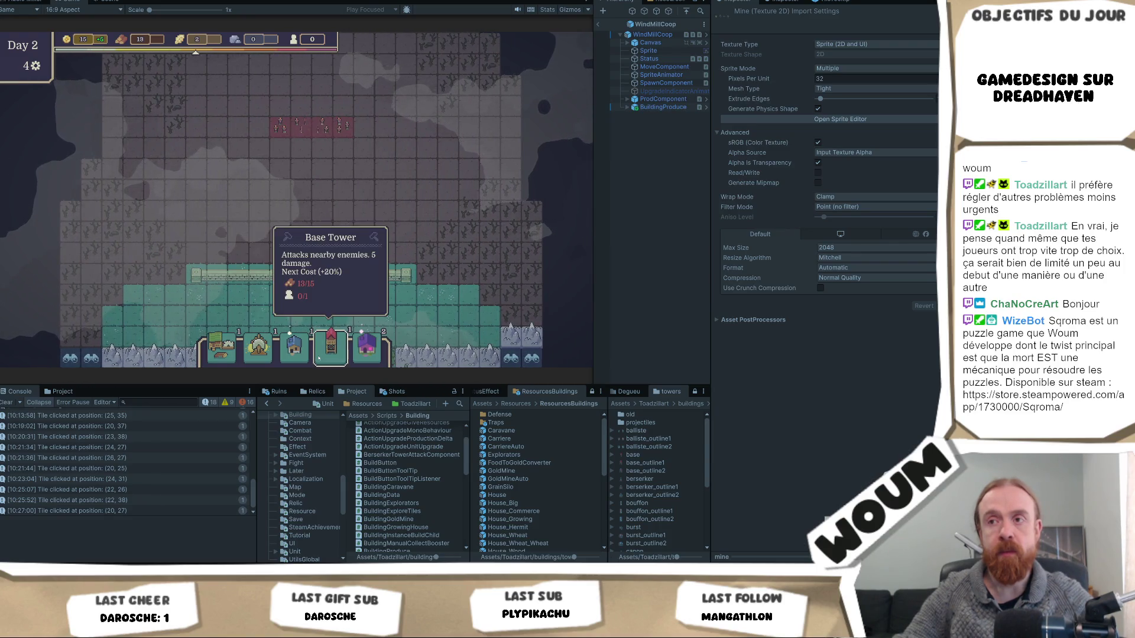
key("s")
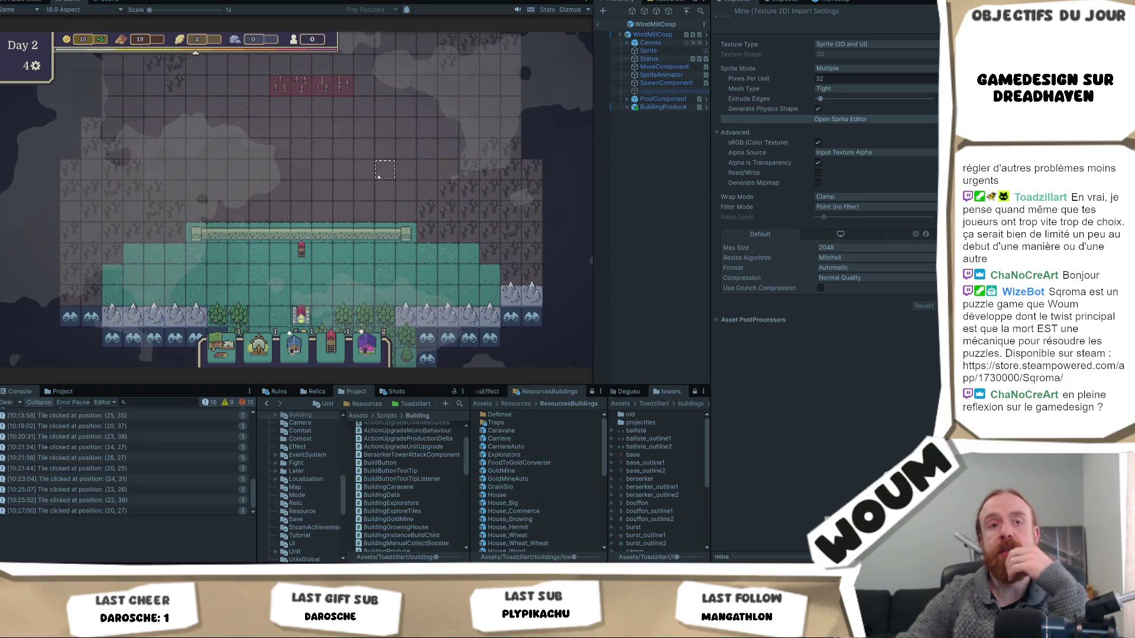
mouse_move(355, 228)
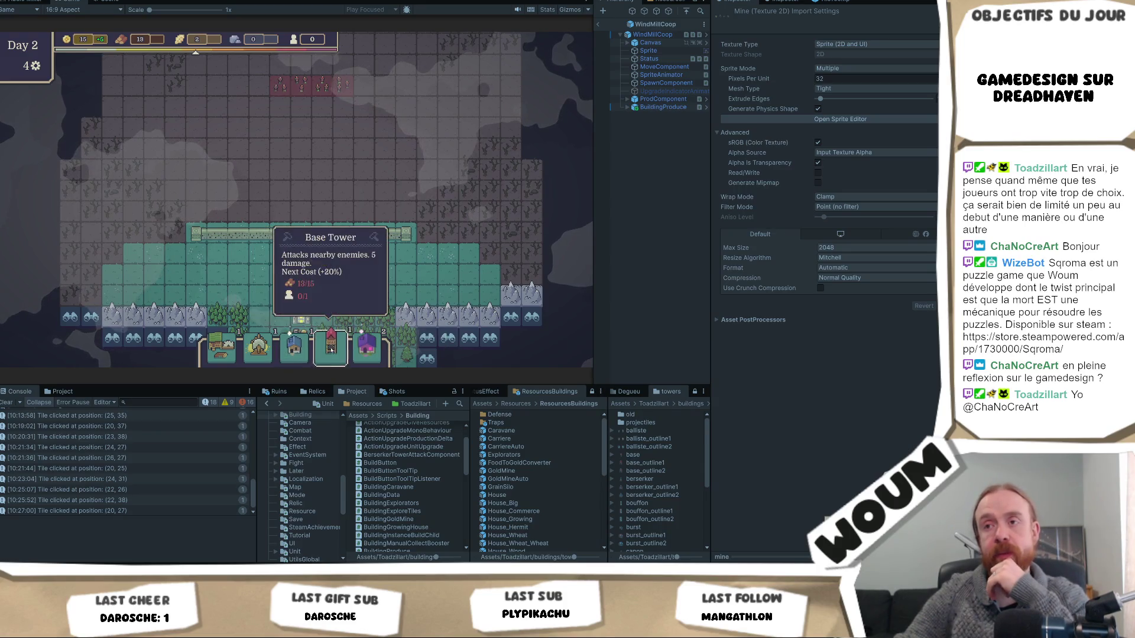
mouse_move(361, 355)
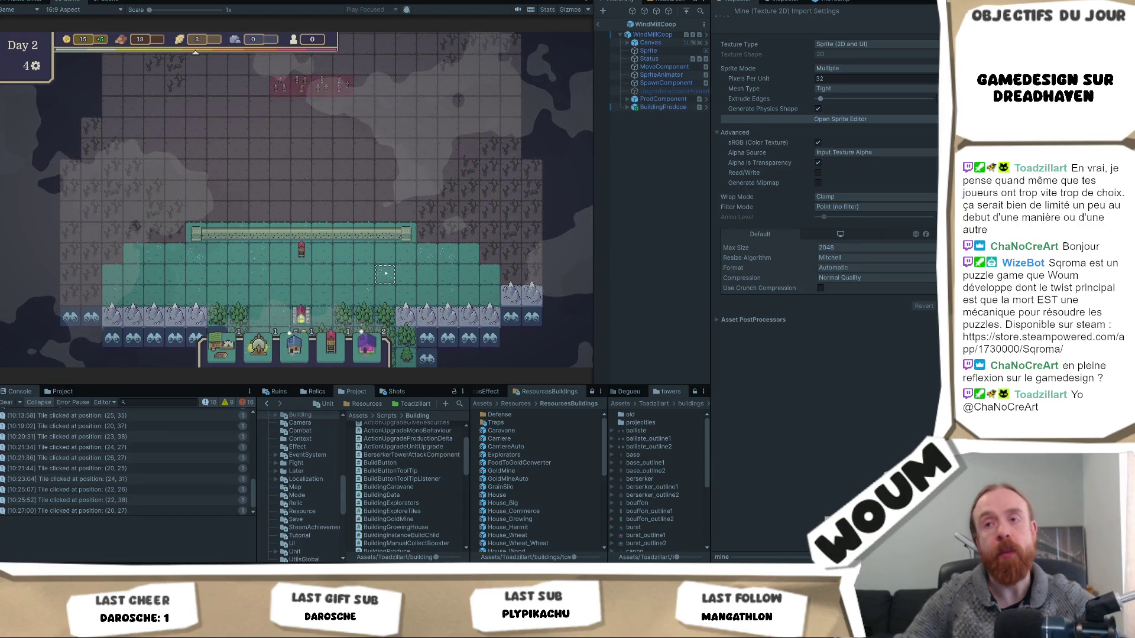
scroll(386, 284, "down", 3)
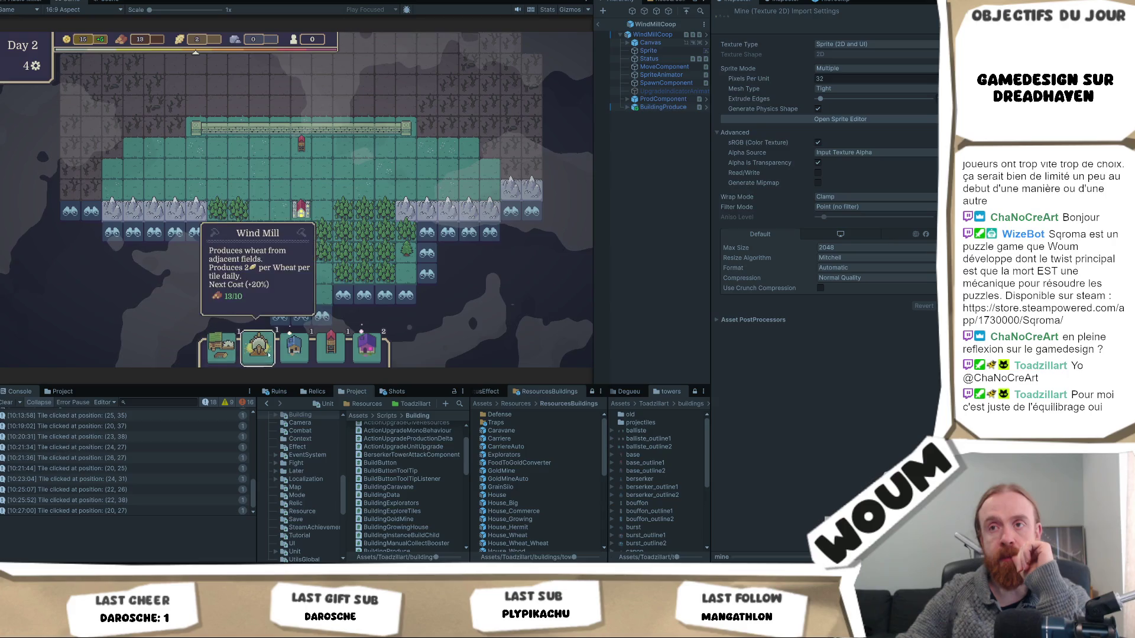
scroll(369, 216, "up", 2)
scroll(370, 217, "up", 2)
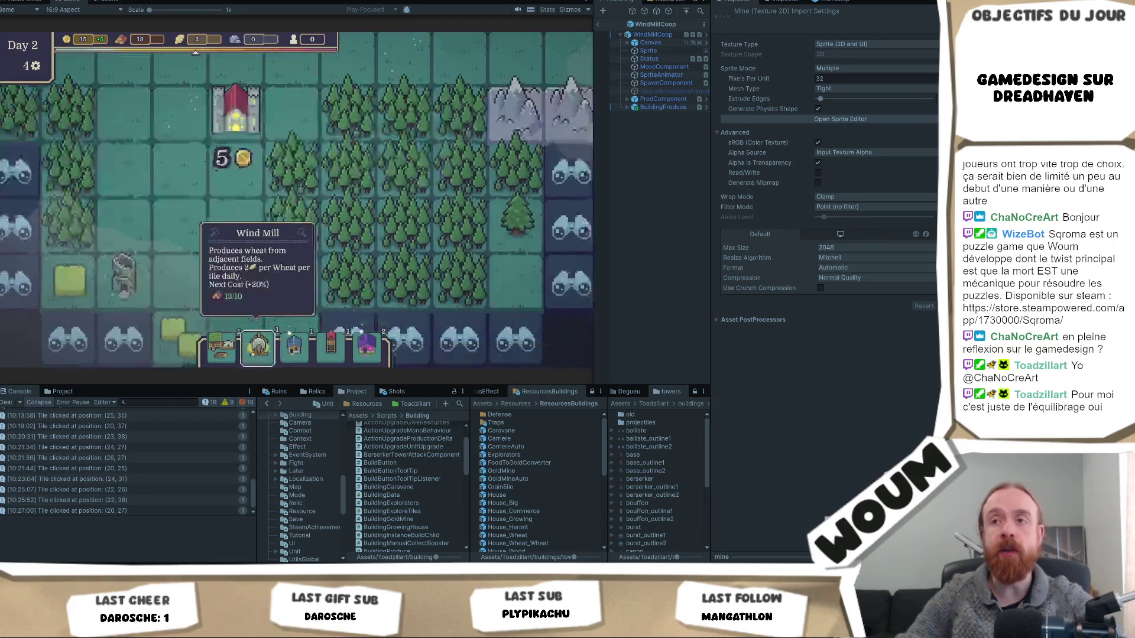
scroll(220, 346, "down", 3)
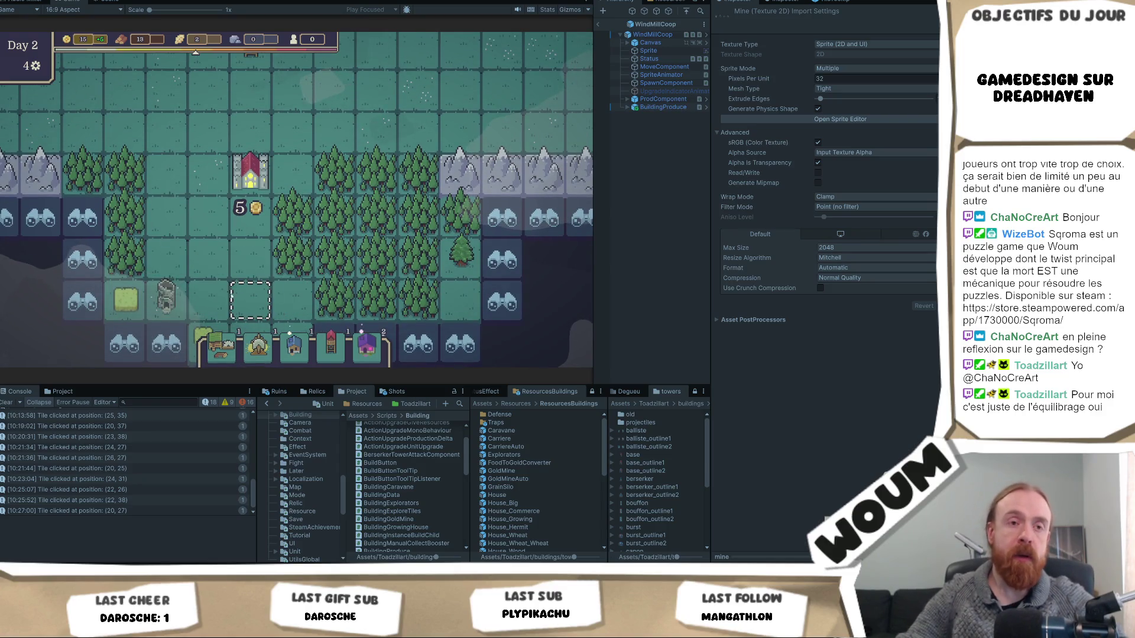
scroll(219, 349, "down", 2)
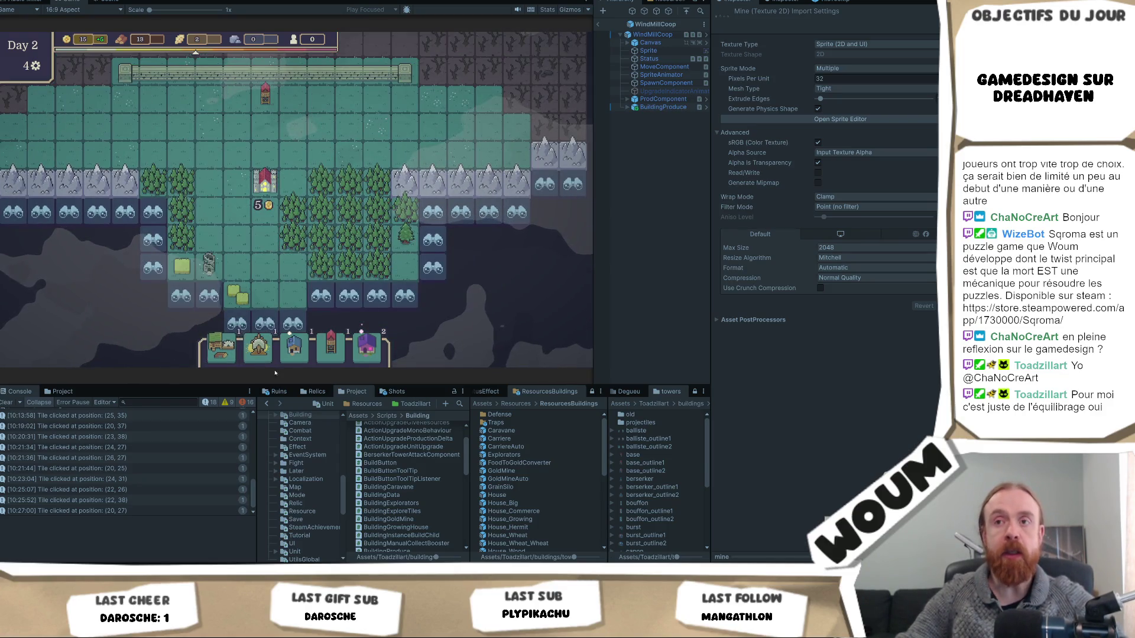
key("d")
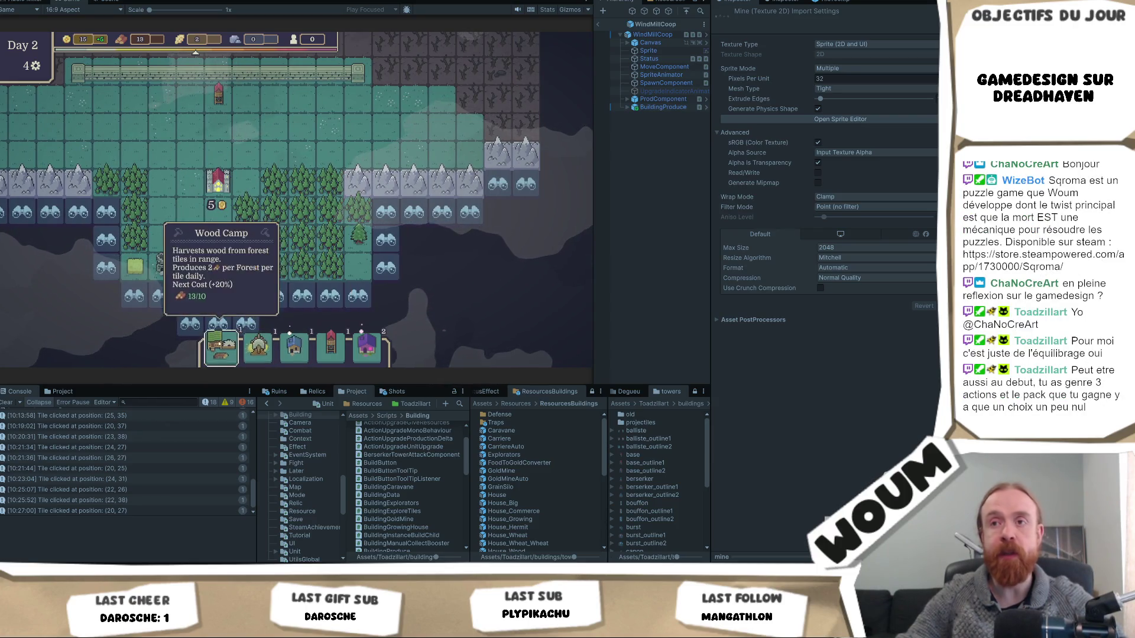
scroll(224, 346, "up", 3)
key("a")
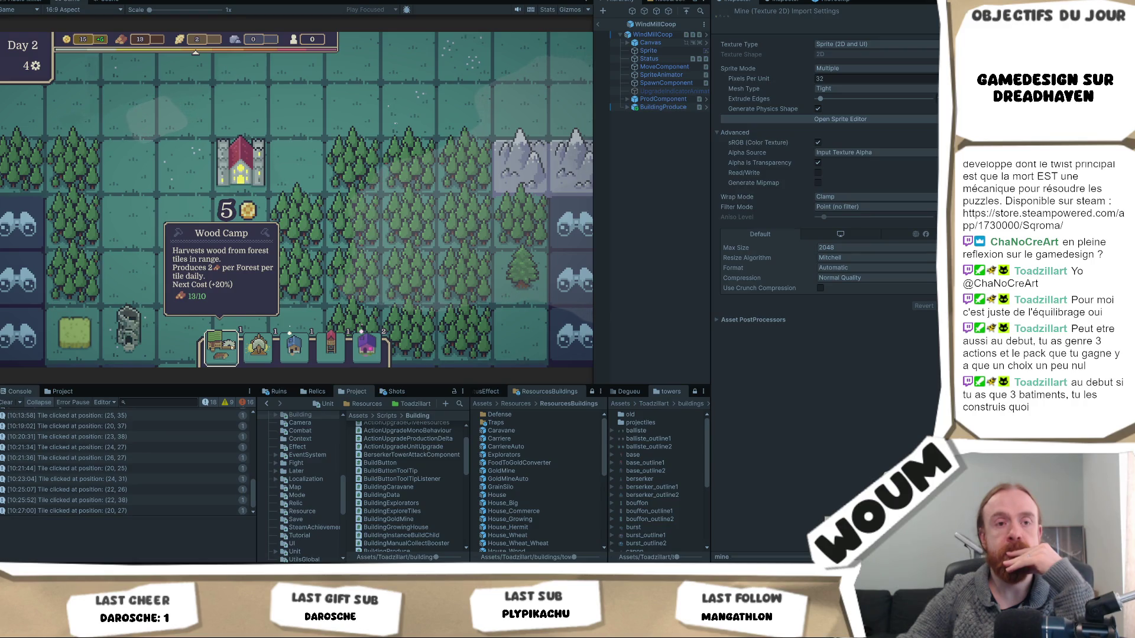
scroll(284, 273, "down", 3)
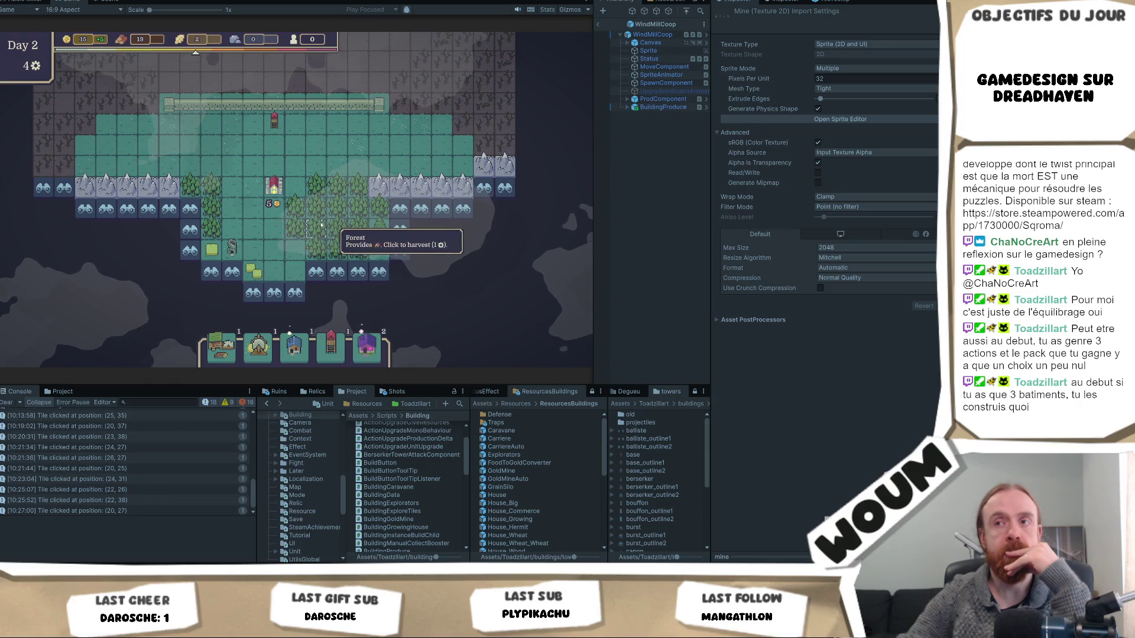
mouse_move(233, 251)
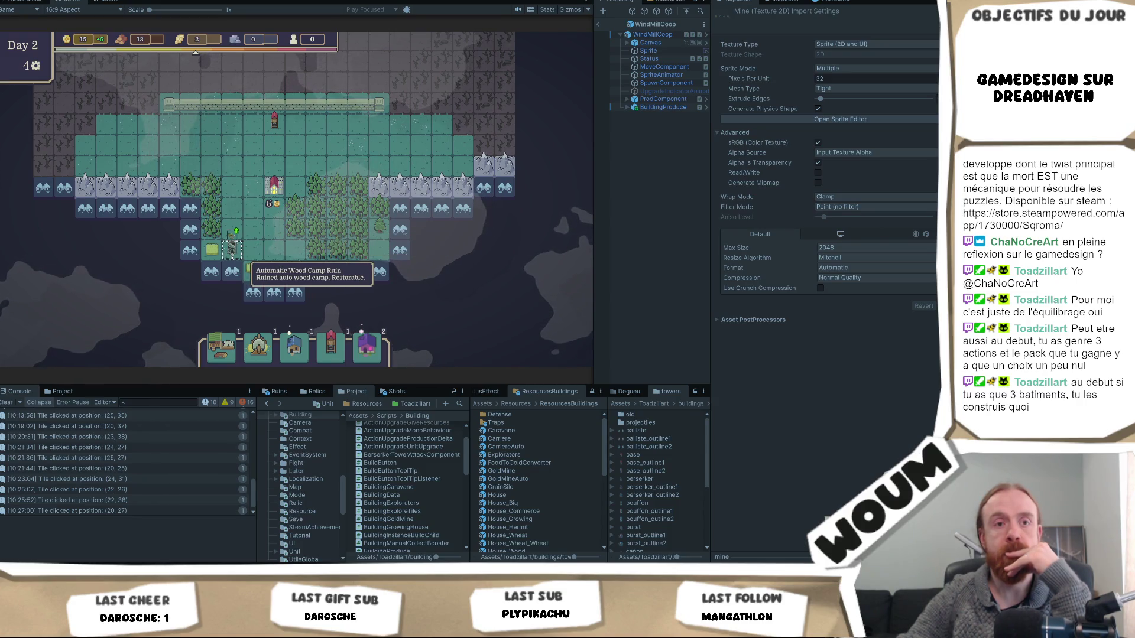
scroll(232, 252, "up", 3)
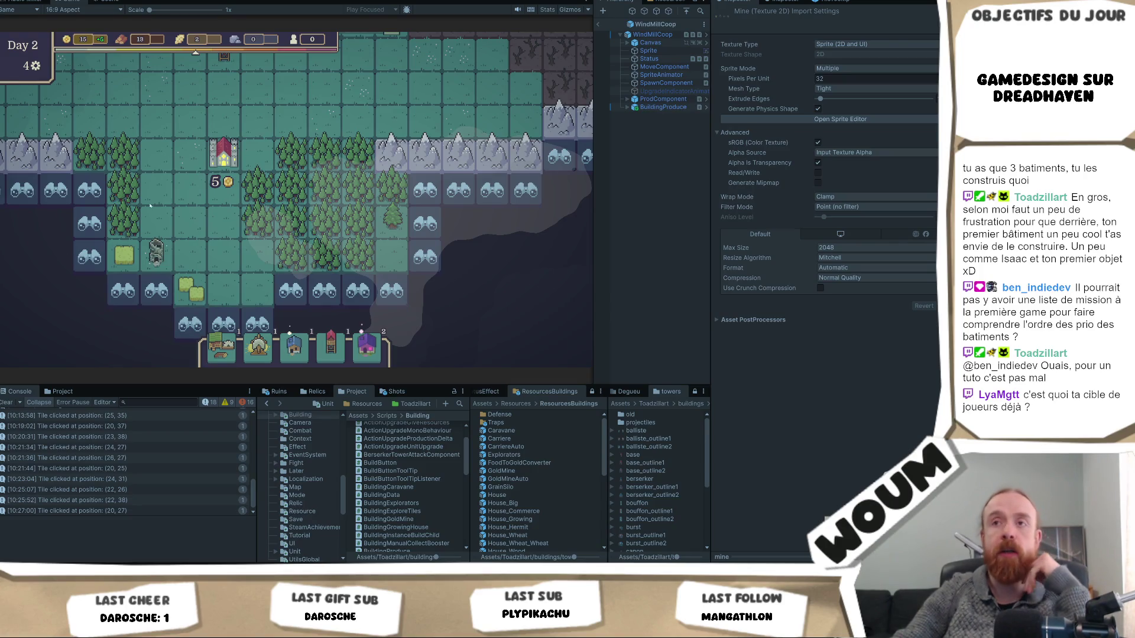
Pan the map upward and select the Automatic Wood Camp building card for placement
scroll(236, 234, "down", 2)
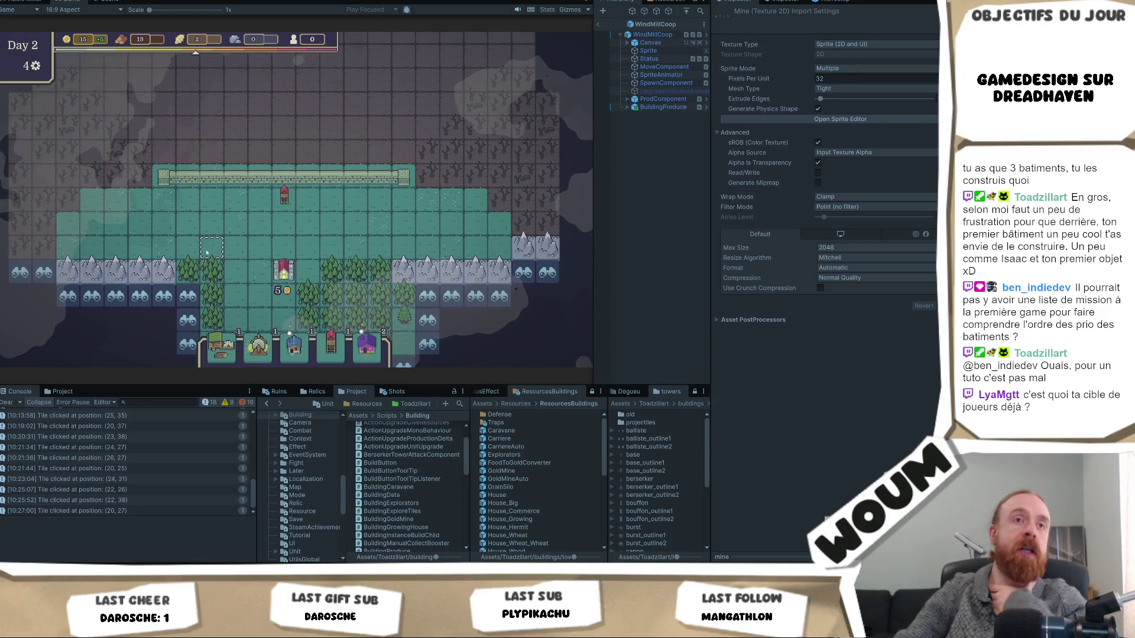
scroll(248, 214, "up", 1)
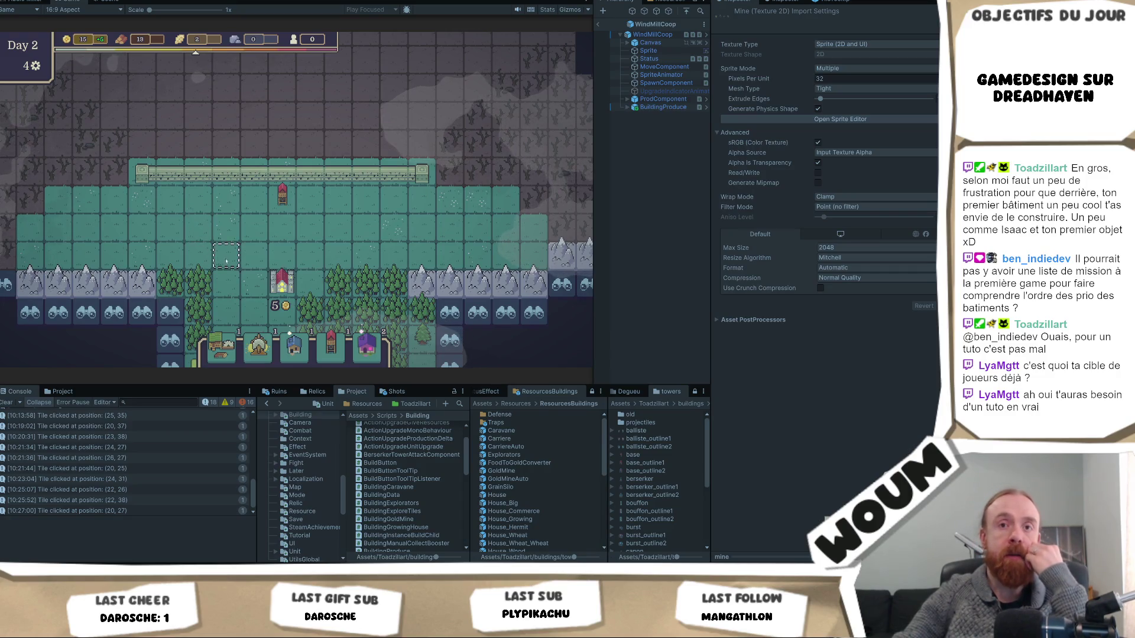
left_click_drag(233, 255, 227, 208)
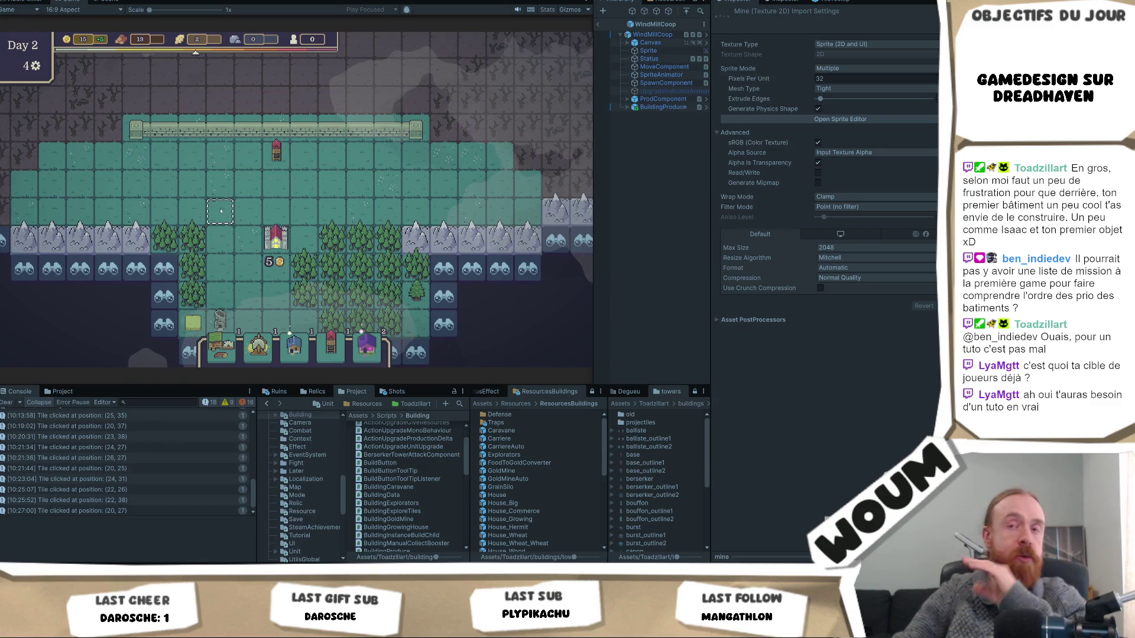
mouse_move(164, 296)
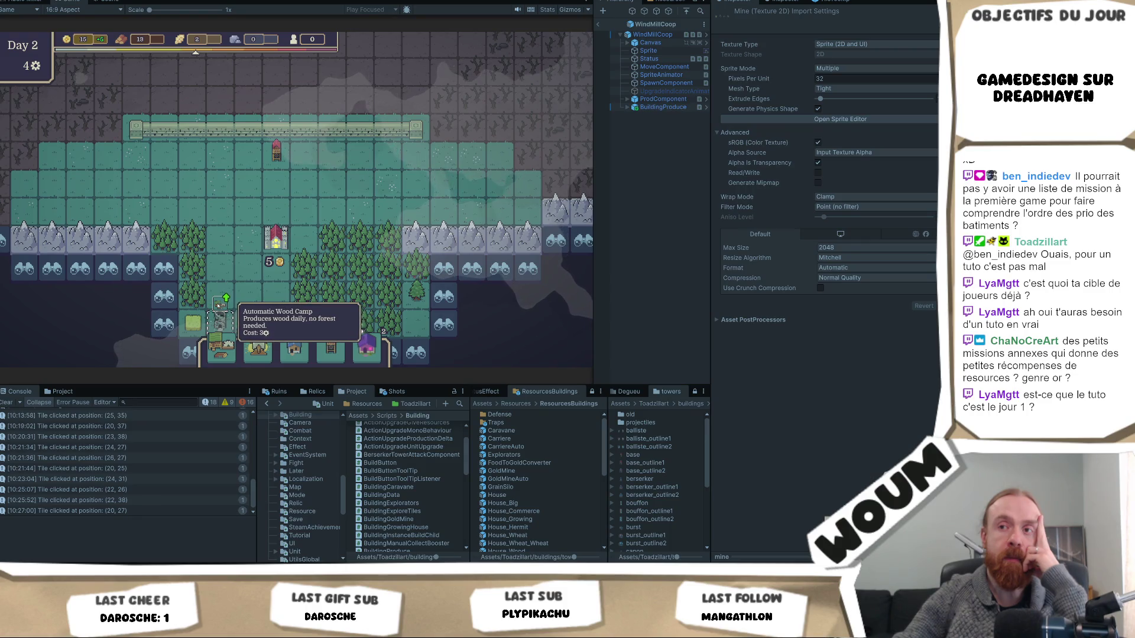
left_click(219, 305)
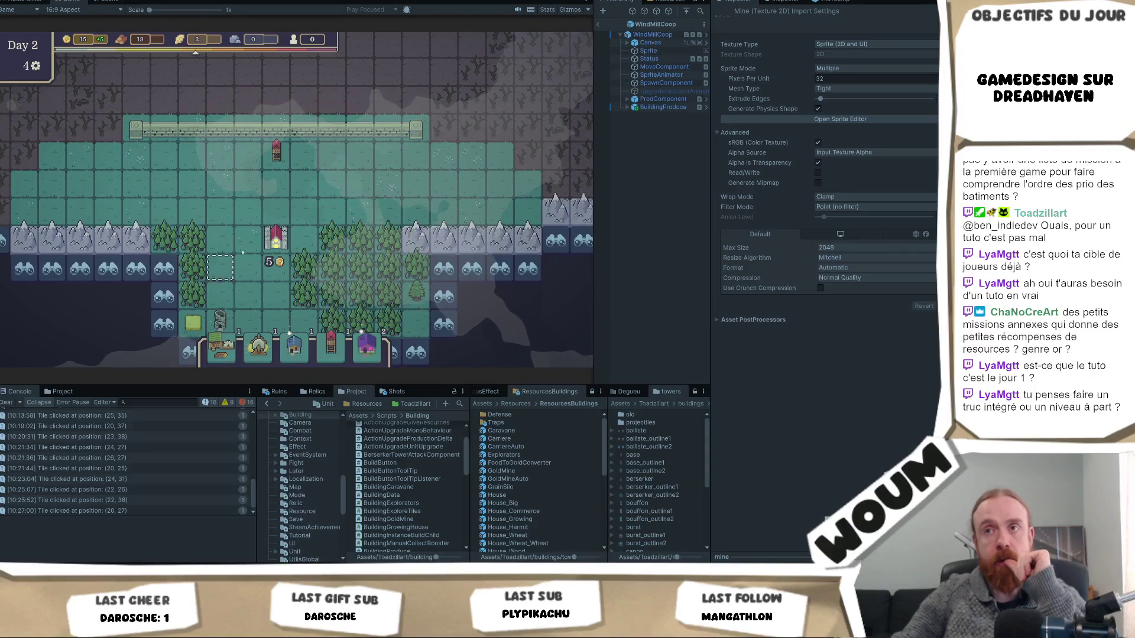
scroll(315, 226, "down", 2)
key("w")
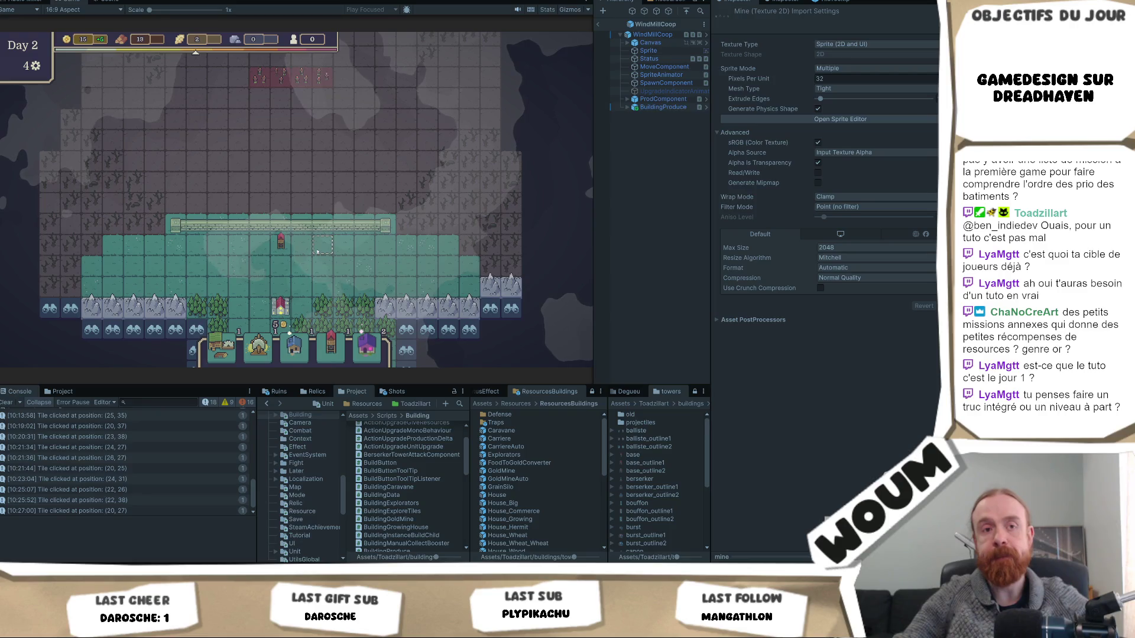
Zoom over the game map, then switch to Visual Studio showing BuildingCaravane.cs
scroll(318, 252, "up", 2)
key("s")
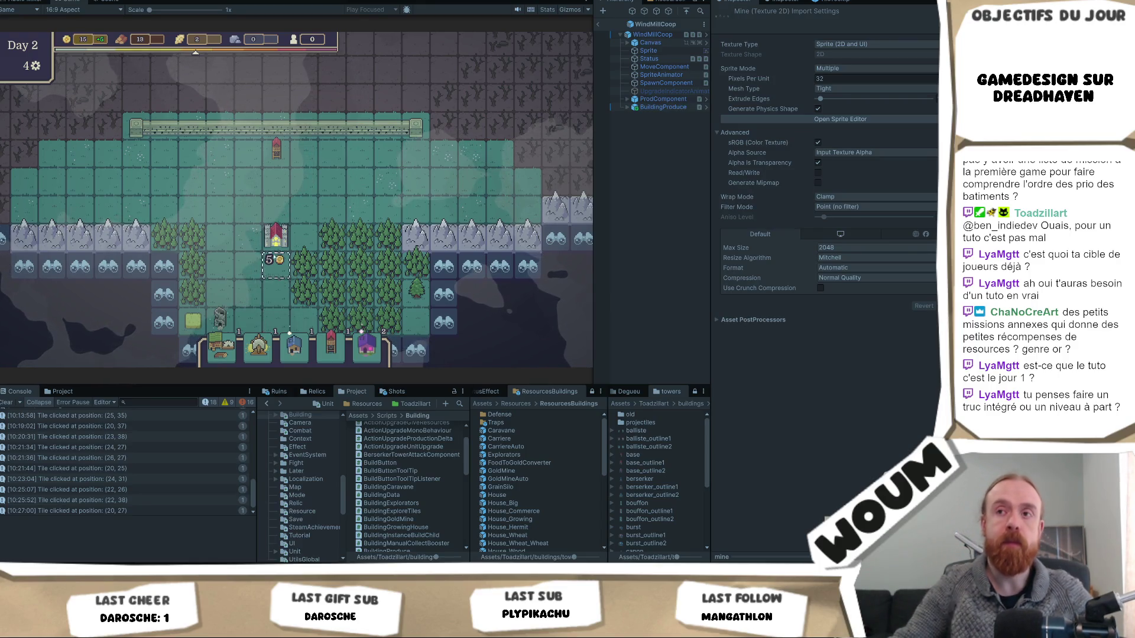
scroll(266, 255, "down", 1)
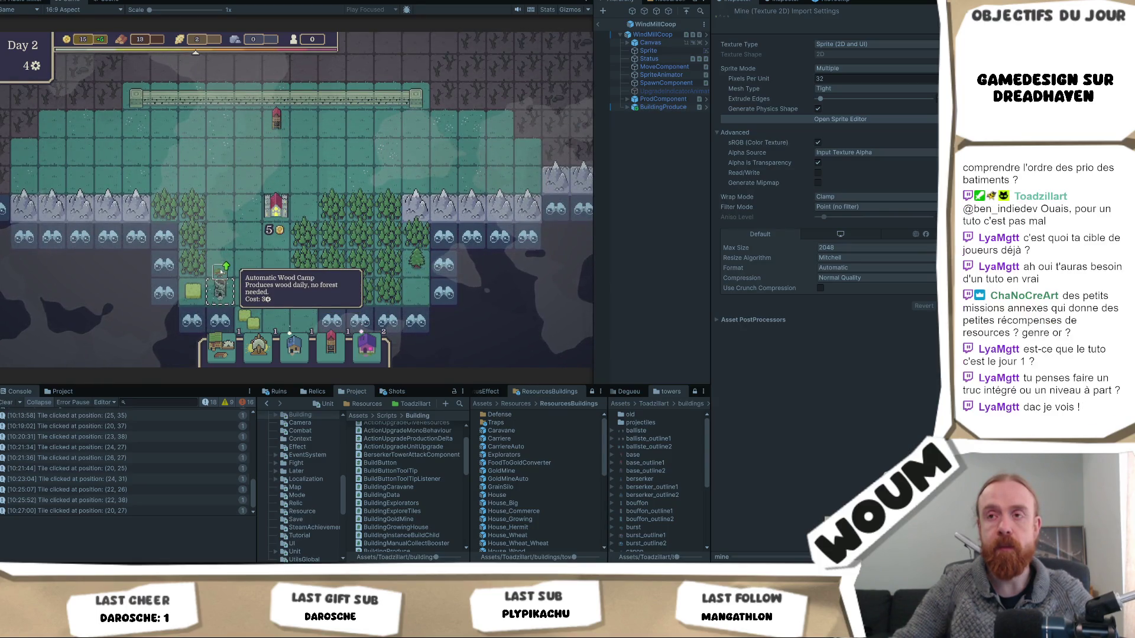
scroll(259, 229, "up", 1)
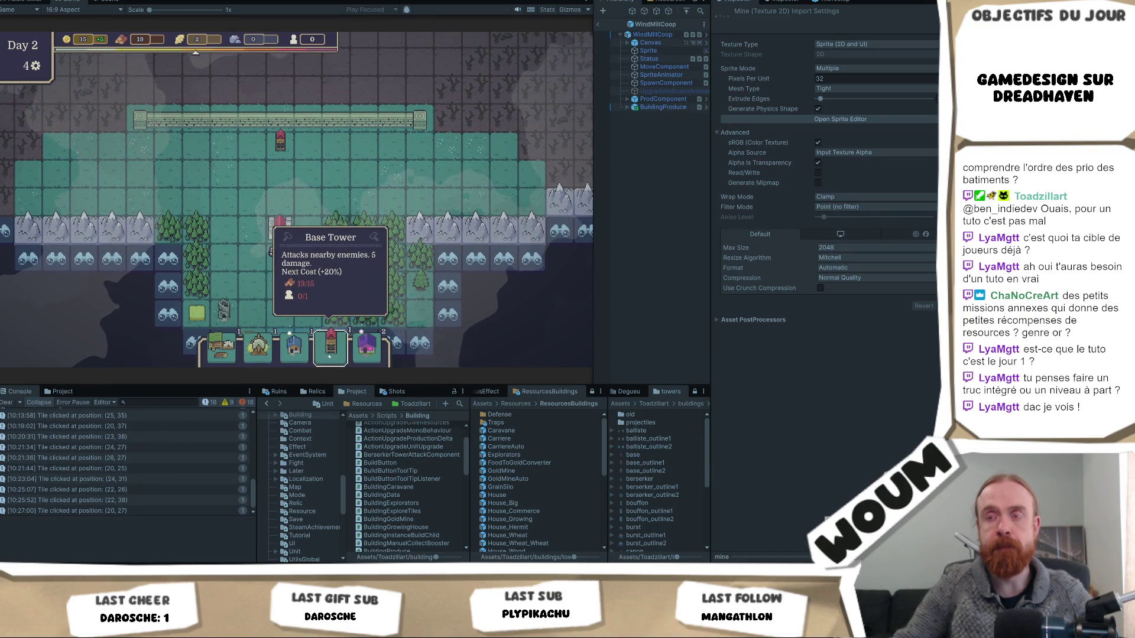
mouse_move(145, 627)
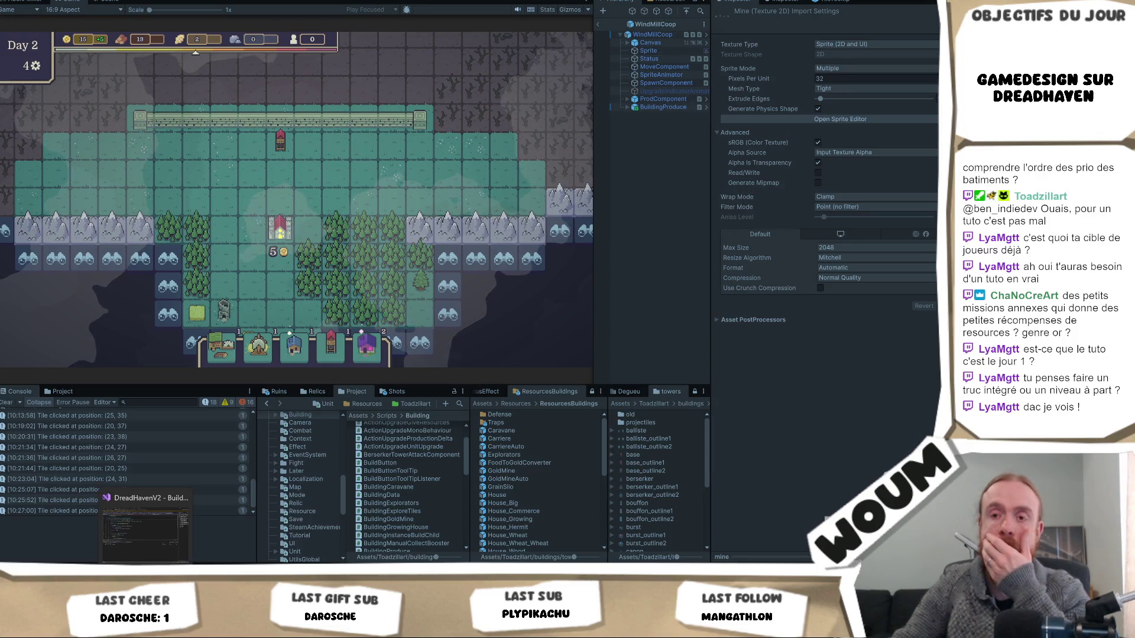
mouse_move(101, 627)
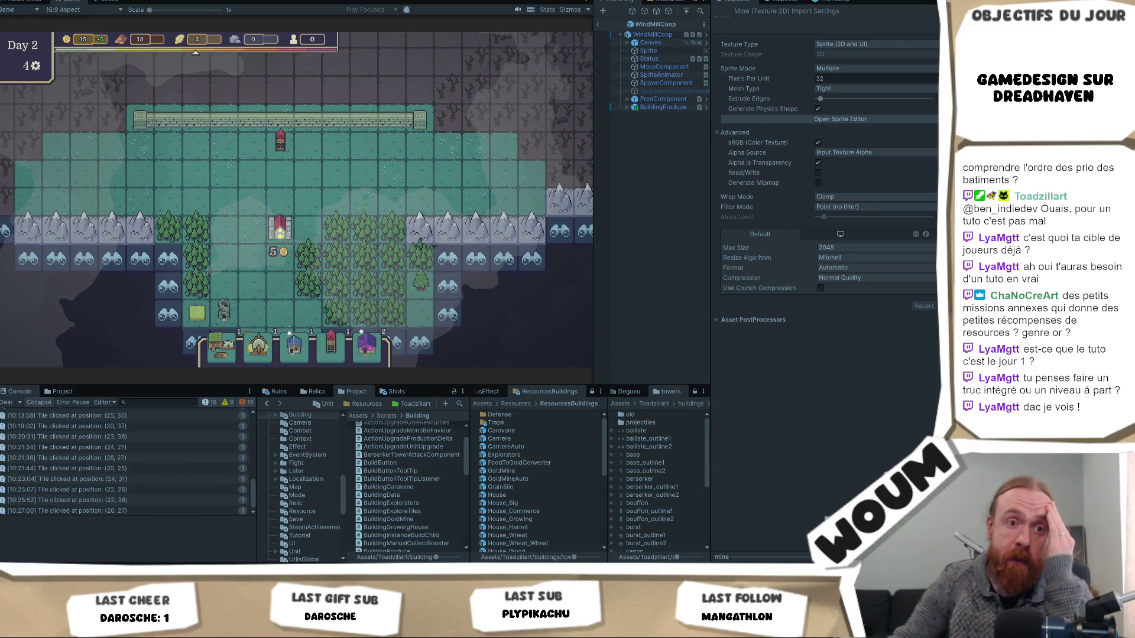
key("alt+Tab")
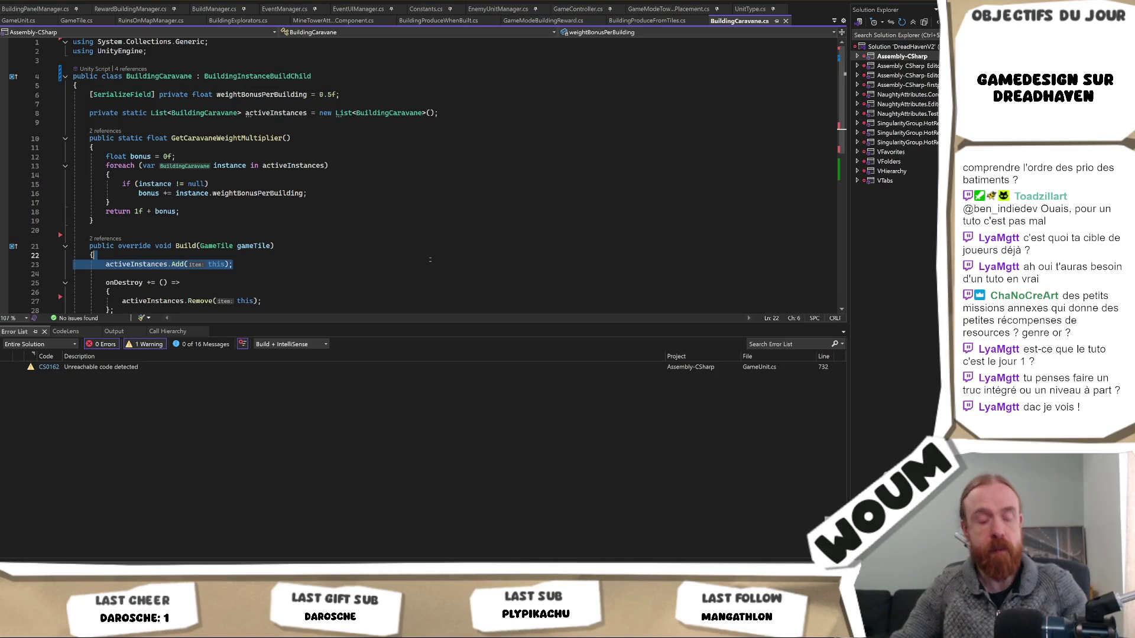
Find all AddElement uses across scripts and open the WoodCamp call in BuildingPanelManager.cs
left_click(429, 259)
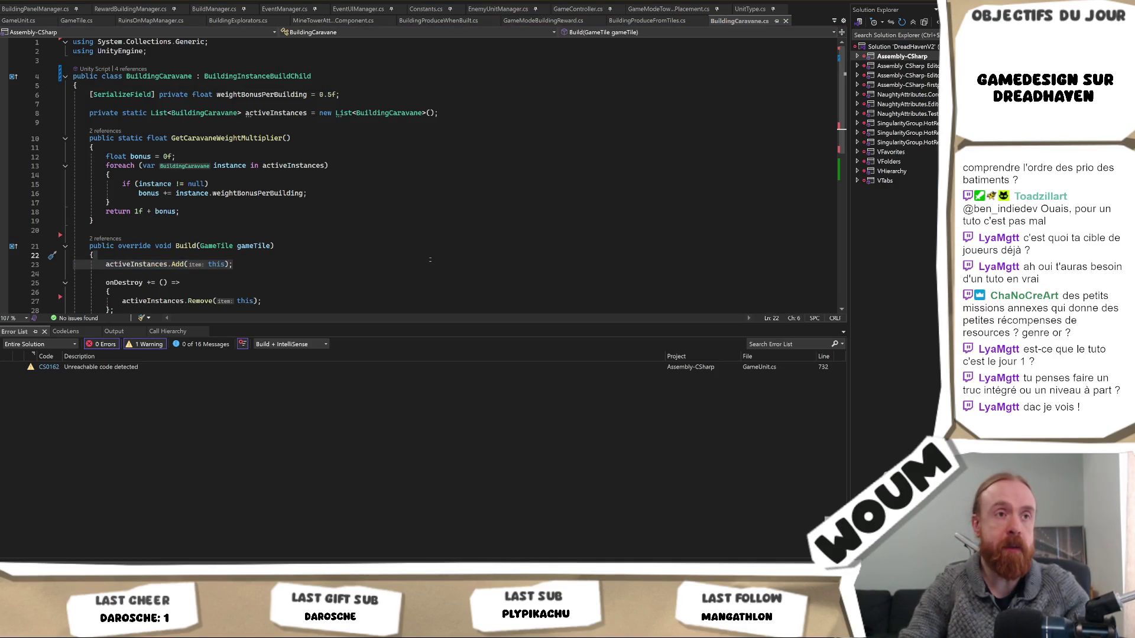
key("ctrl+shift+f")
key("Return")
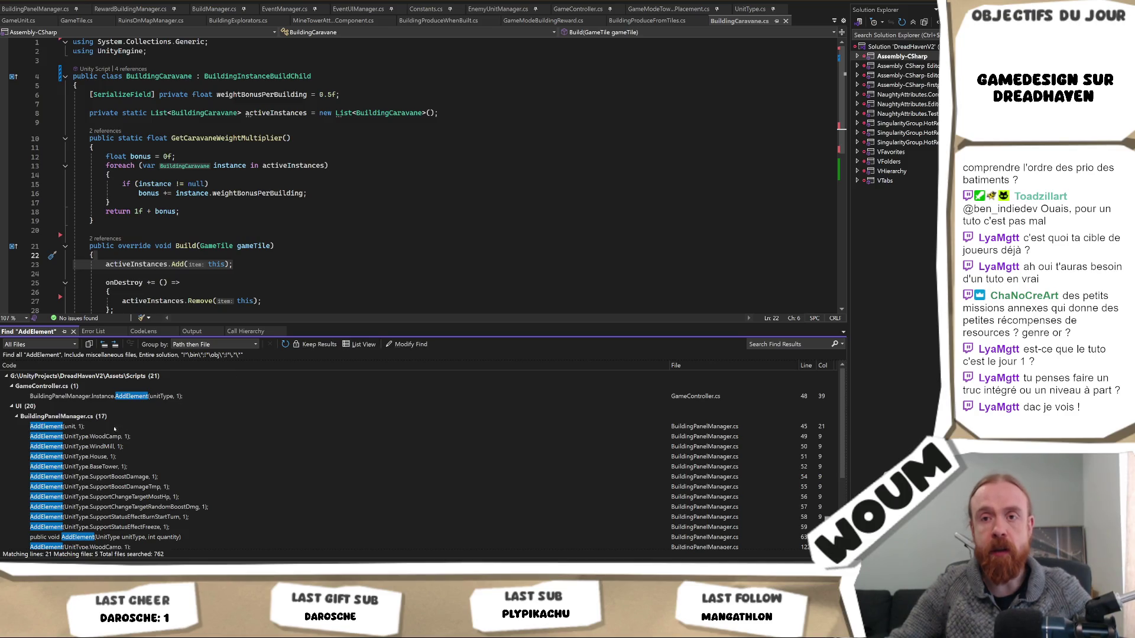
double_click(111, 437)
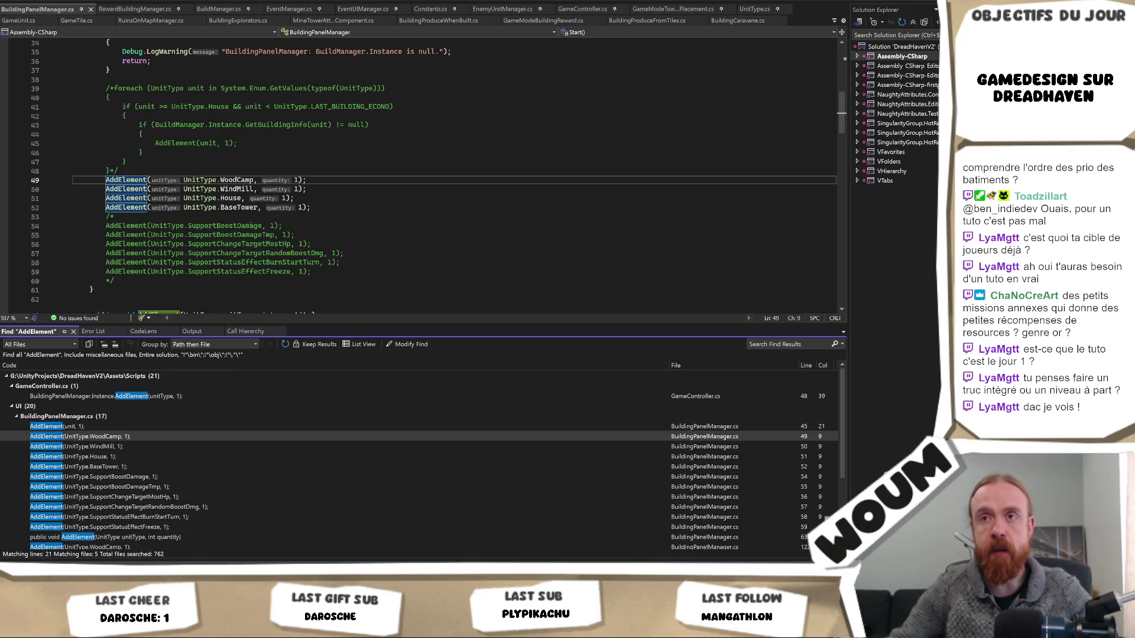
Change the starting WoodCamp quantity to 3, then revert it to 1
left_click(297, 179)
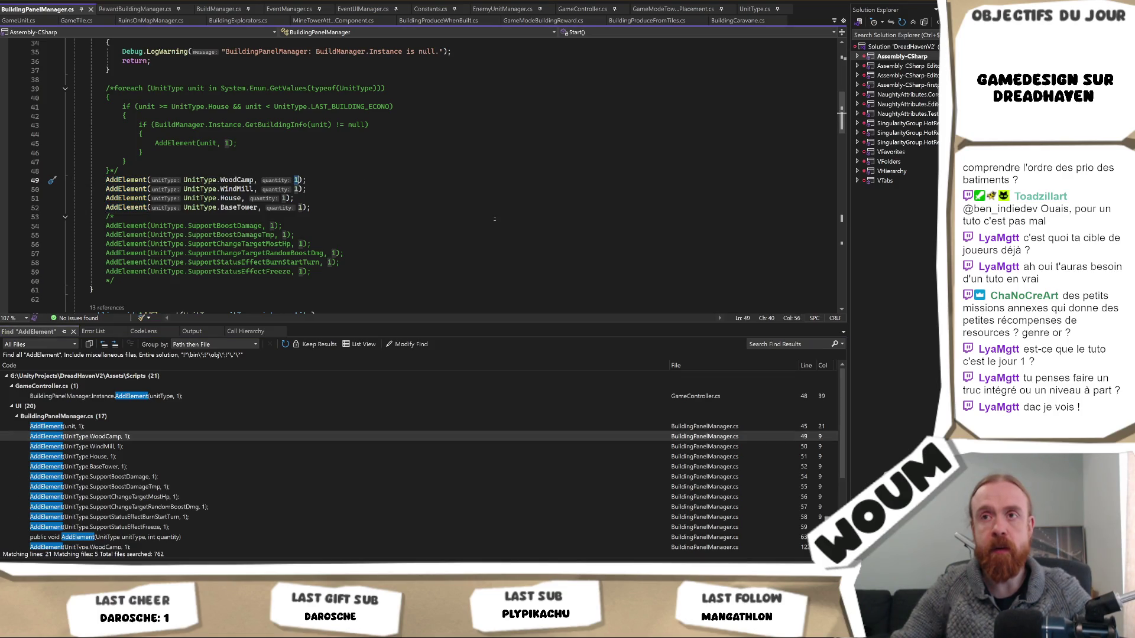
scroll(490, 219, "up", 1)
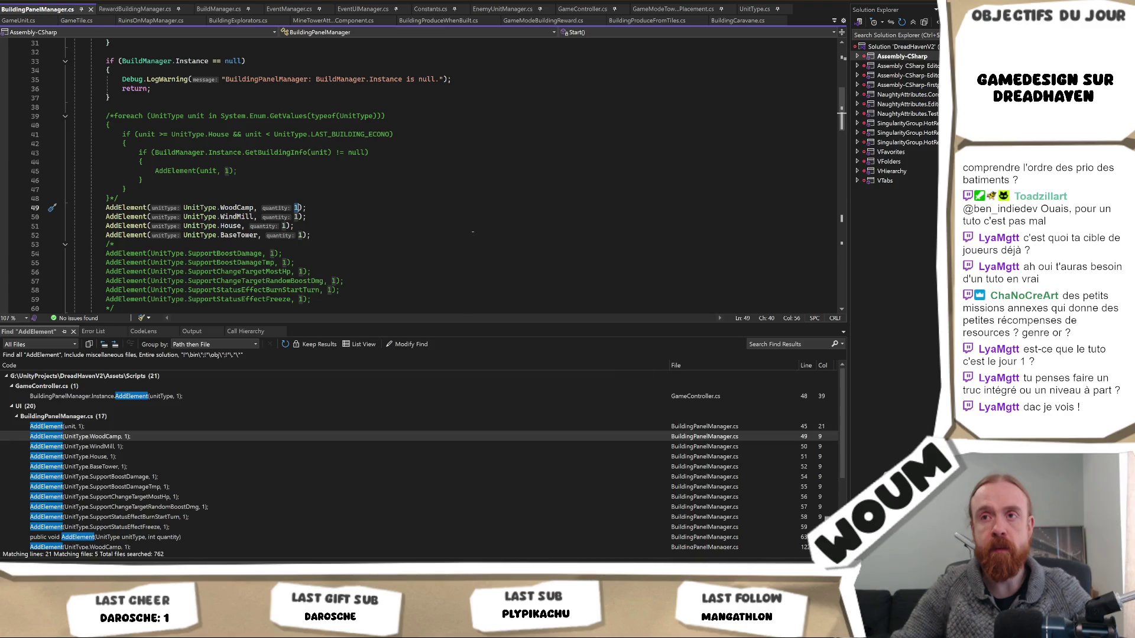
key("BackSpace")
type("3")
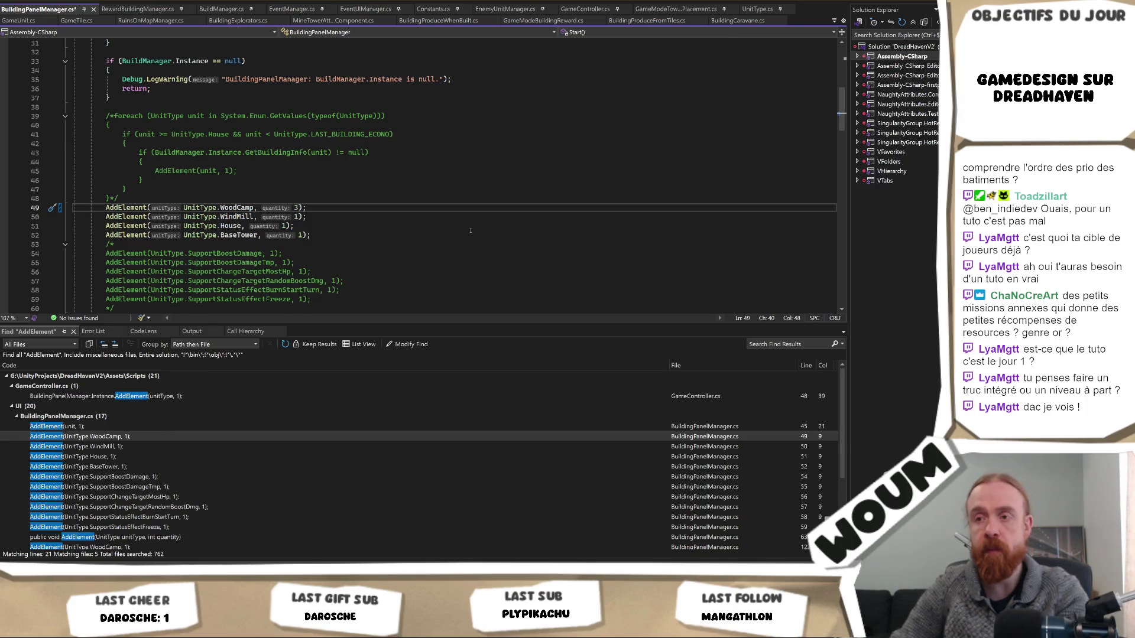
key("BackSpace")
type("1")
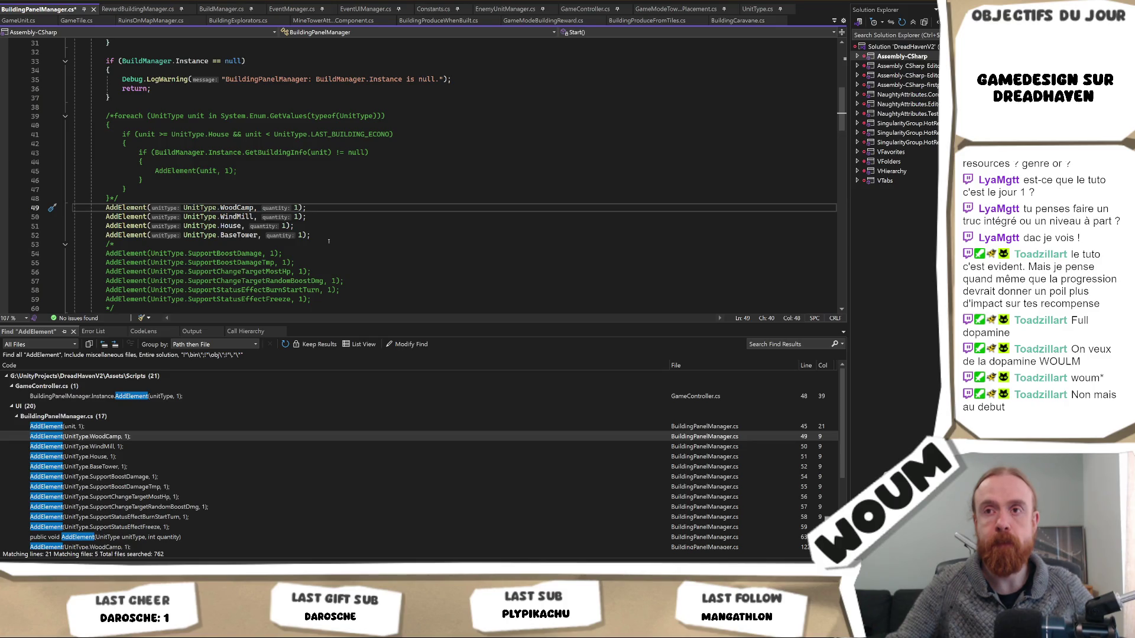
Scroll through BuildingPanelManager.cs, briefly checking the Unity game before returning
scroll(329, 241, "down", 2)
scroll(328, 241, "up", 3)
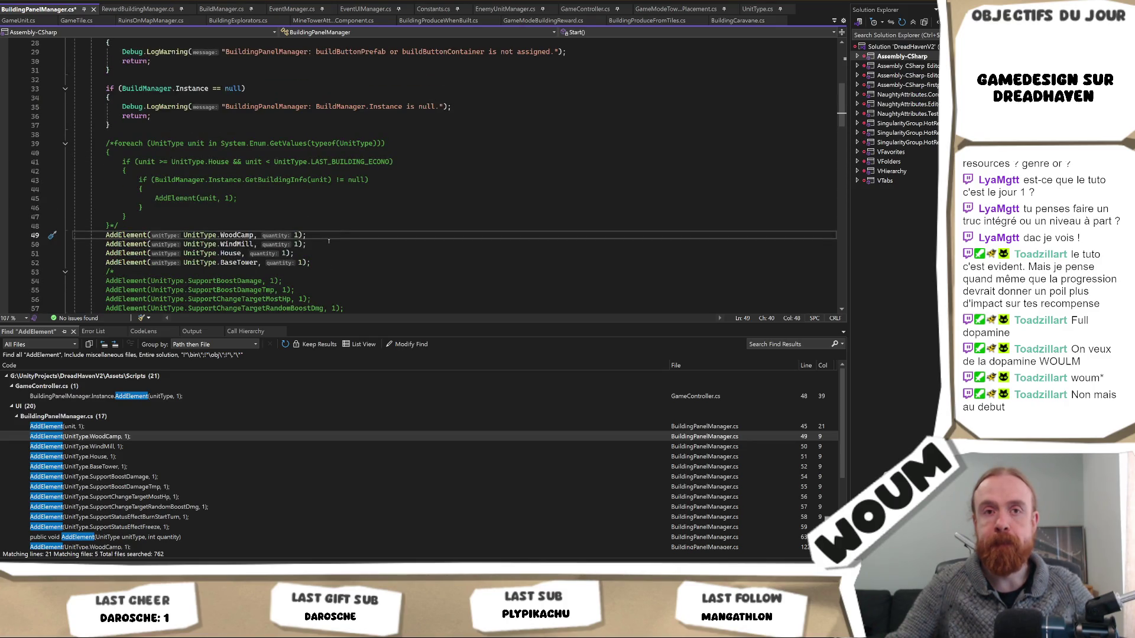
scroll(329, 241, "down", 2)
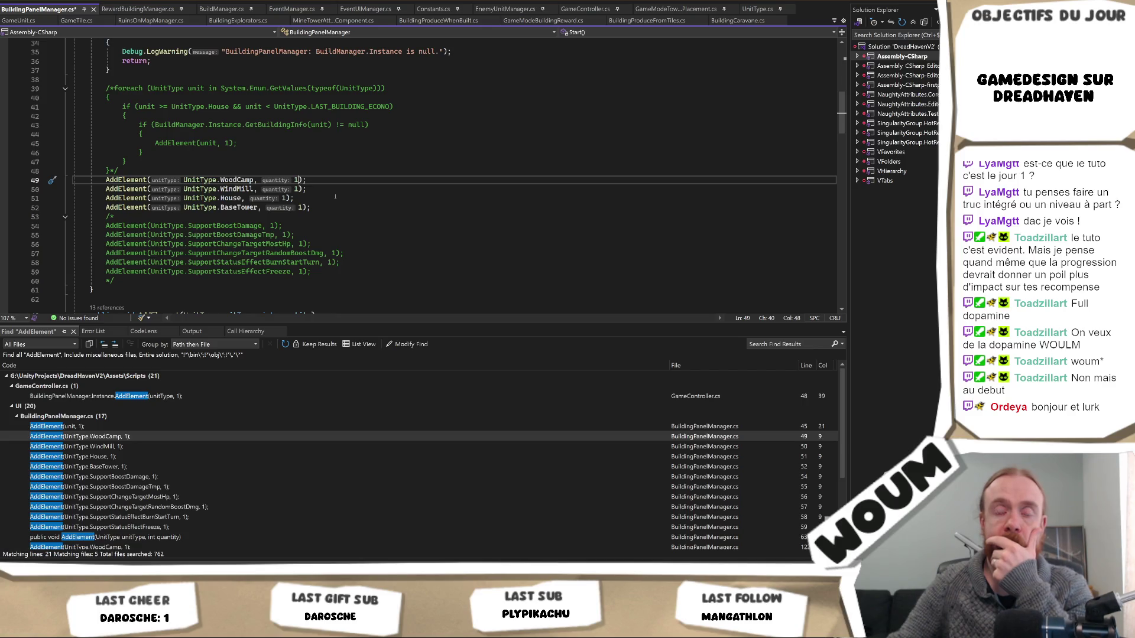
scroll(335, 197, "down", 3)
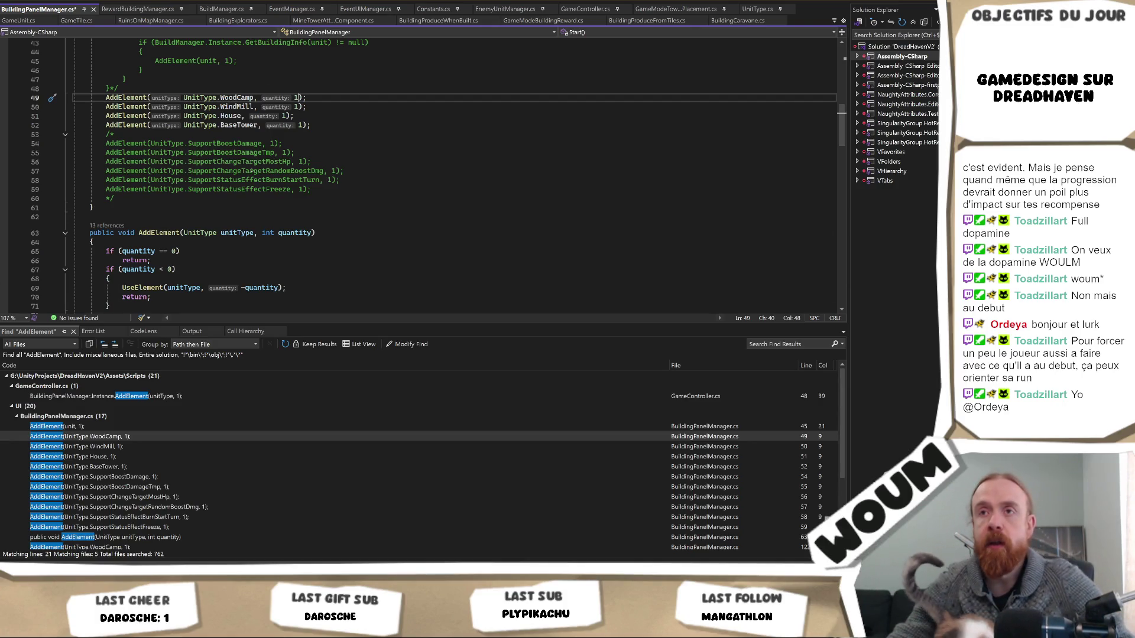
scroll(258, 152, "up", 2)
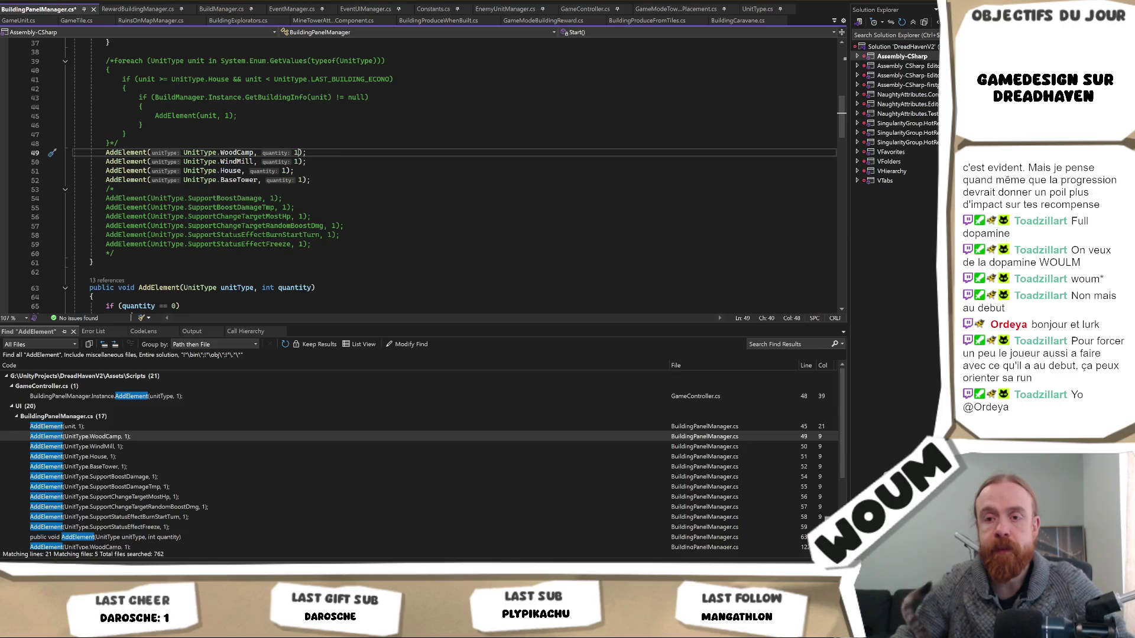
key("alt+Tab")
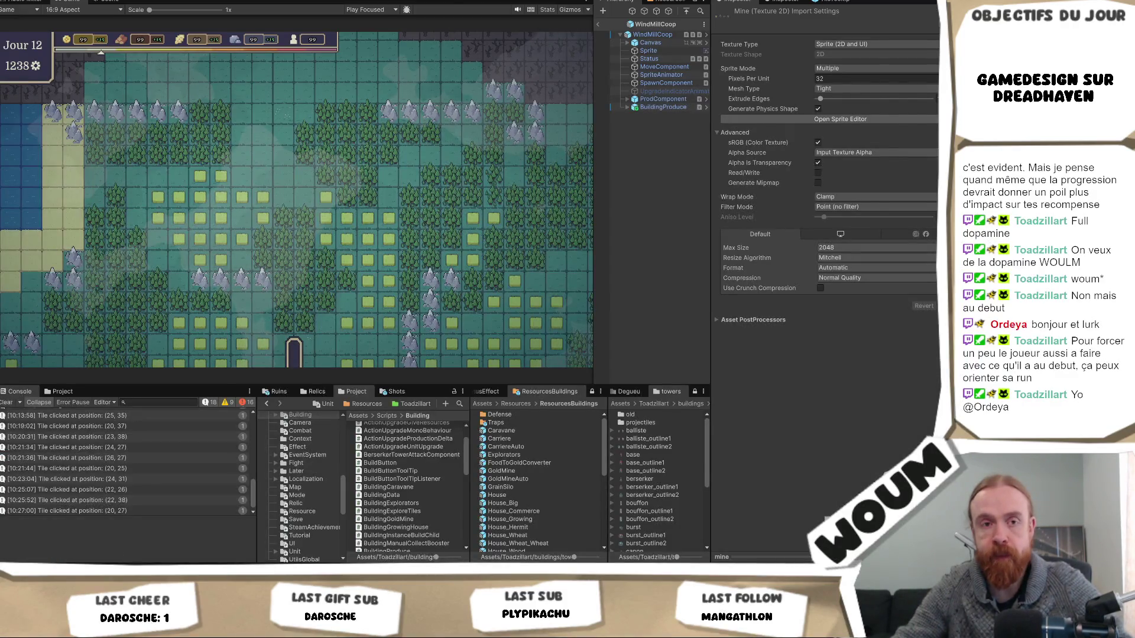
key("alt+Tab")
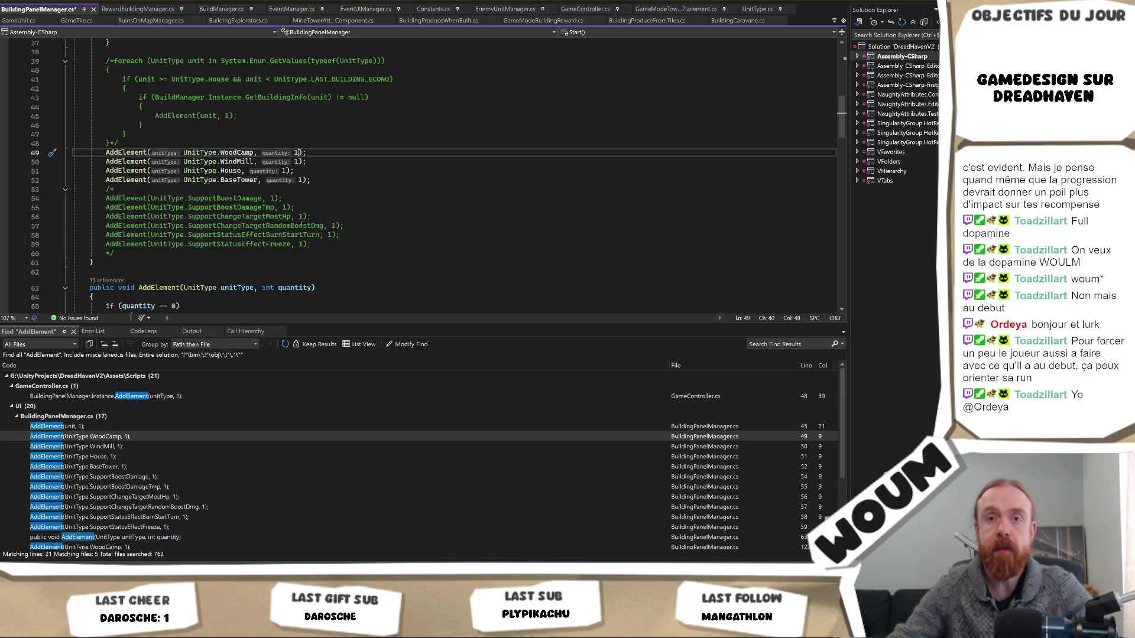
scroll(305, 221, "up", 2)
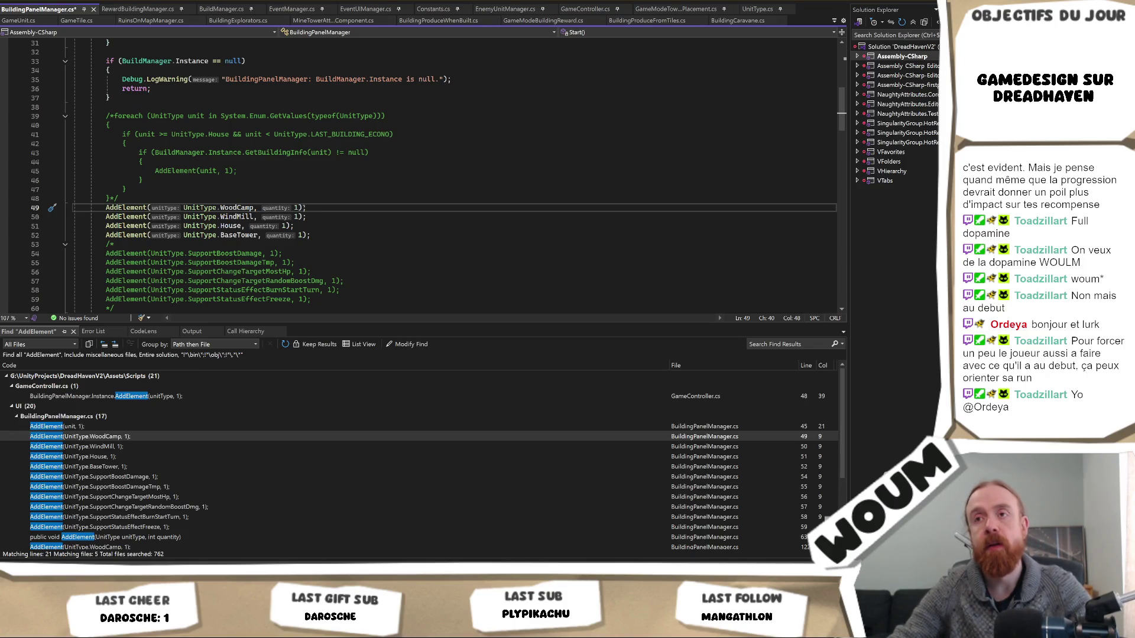
Set the starting WoodCamps to 2 and comment out the WindMill, House and BaseTower grants
key("BackSpace")
type("2")
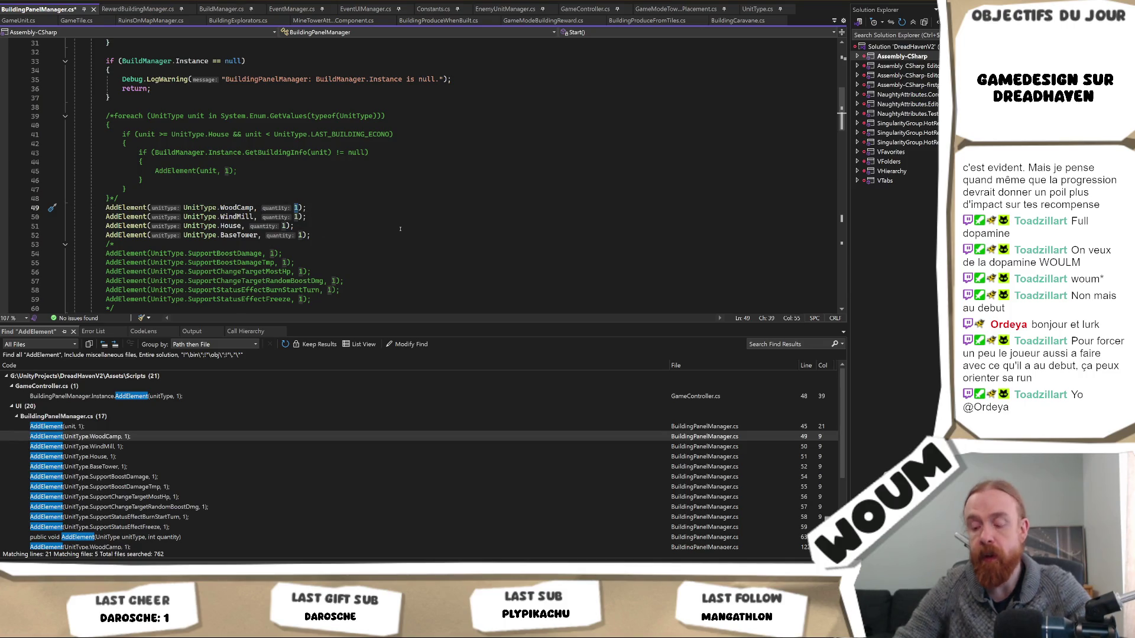
key("Home")
key("Down")
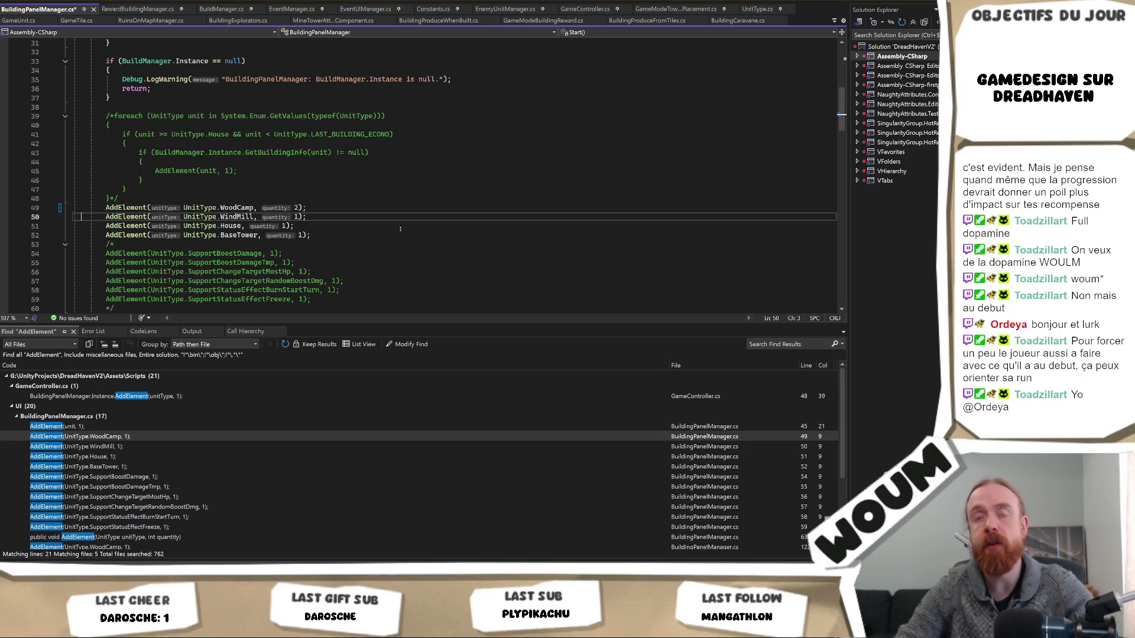
key("ctrl+k")
key("ctrl+c")
key("Down")
key("ctrl+k")
key("ctrl+c")
key("Down")
key("ctrl+k")
key("ctrl+c")
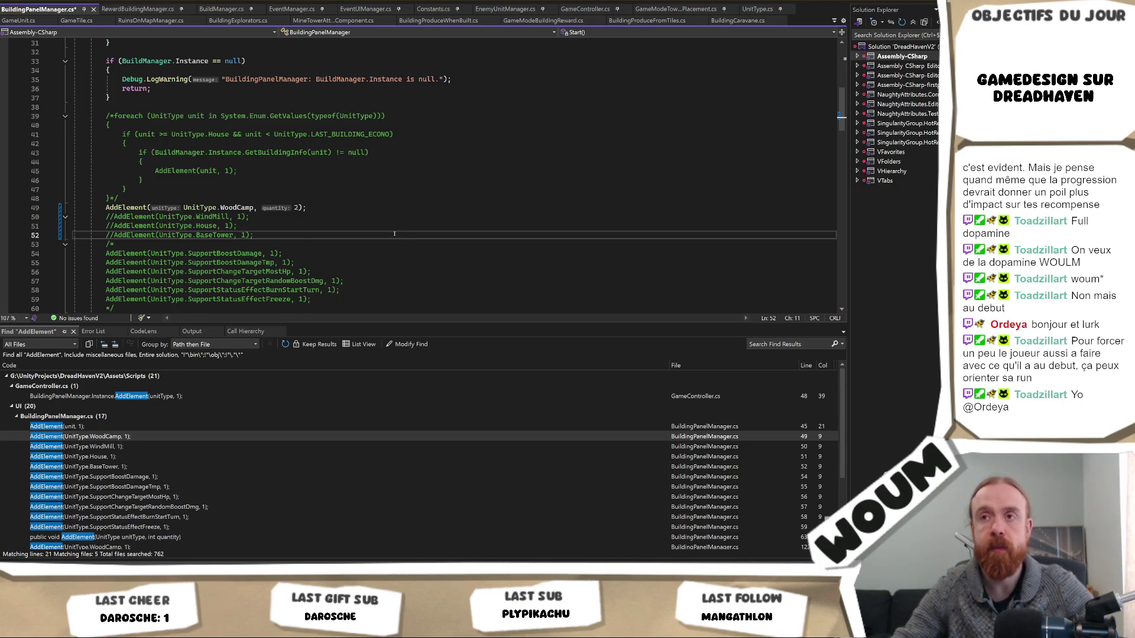
Save BuildingPanelManager.cs and let Unity reload the scripts before returning
key("ctrl+s")
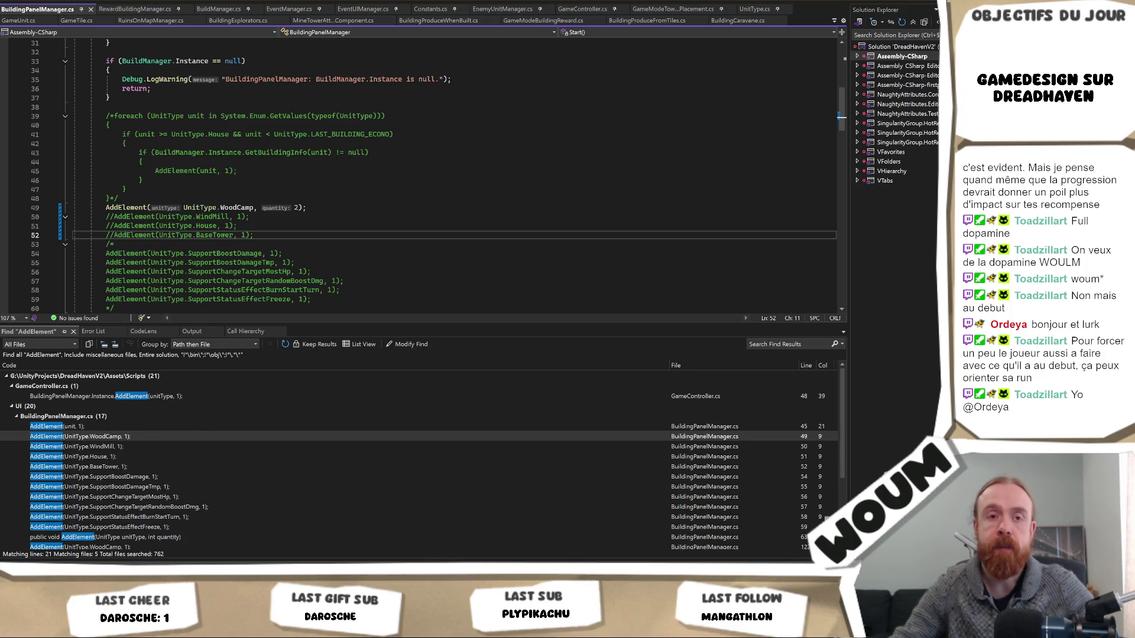
key("alt+Tab")
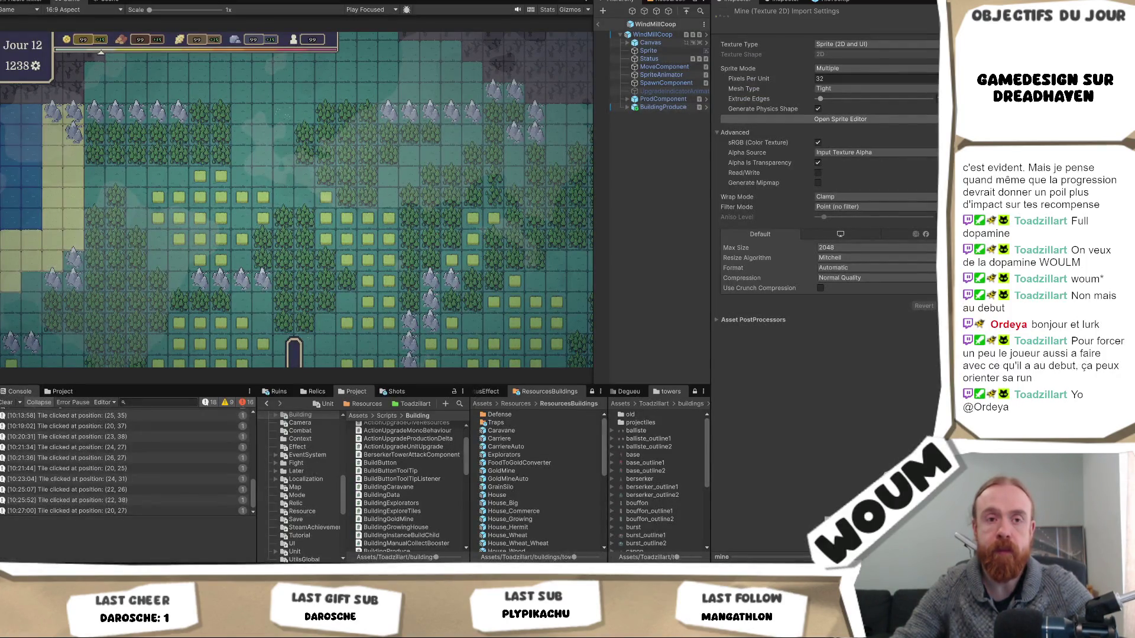
key("alt+Tab")
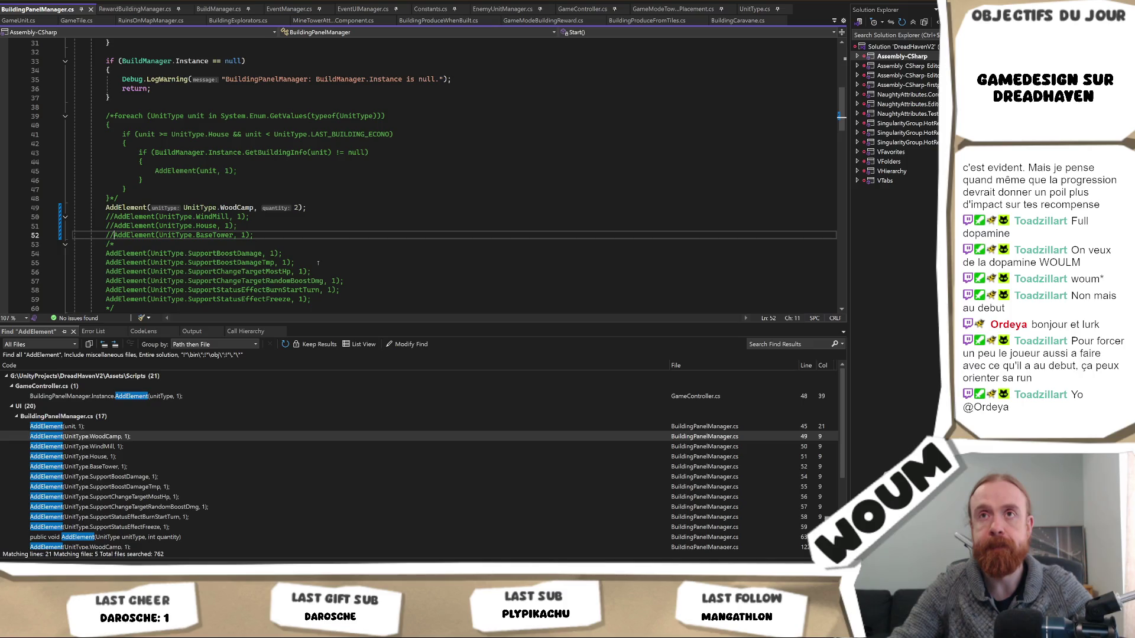
Step the caret through the commented-out grant lines 51–53
left_click(334, 244)
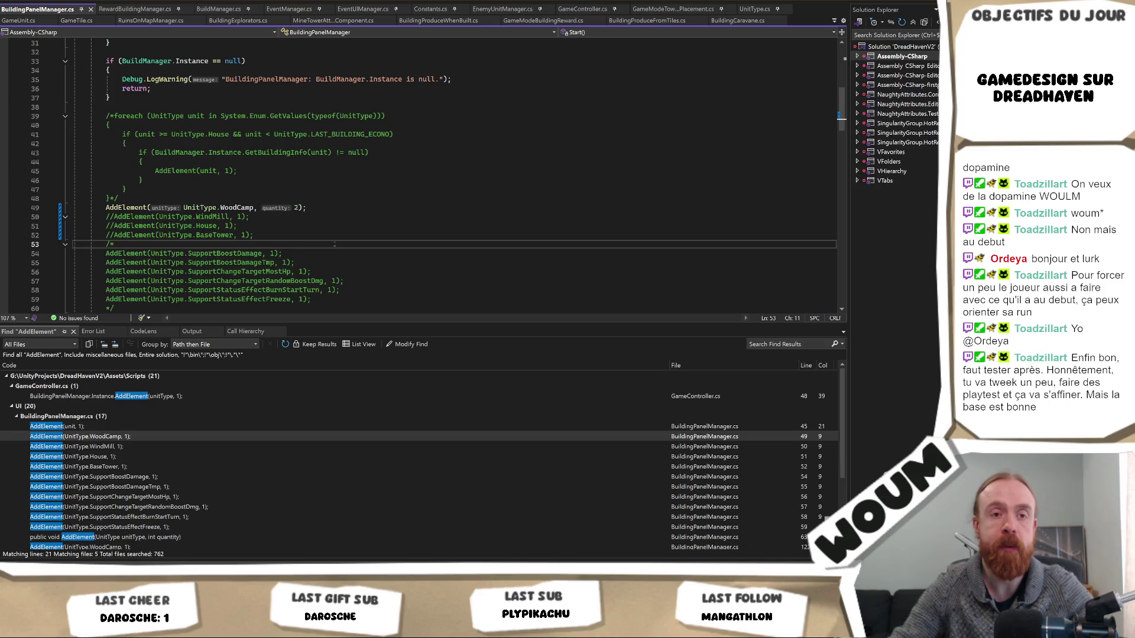
left_click(347, 226)
key("Down")
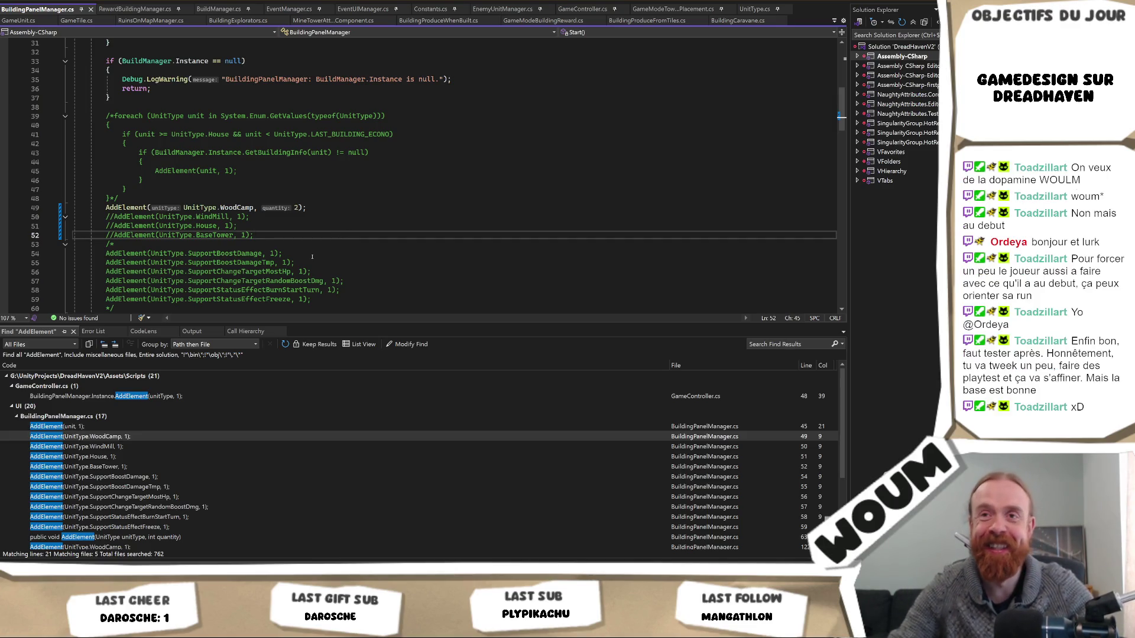
left_click(327, 243)
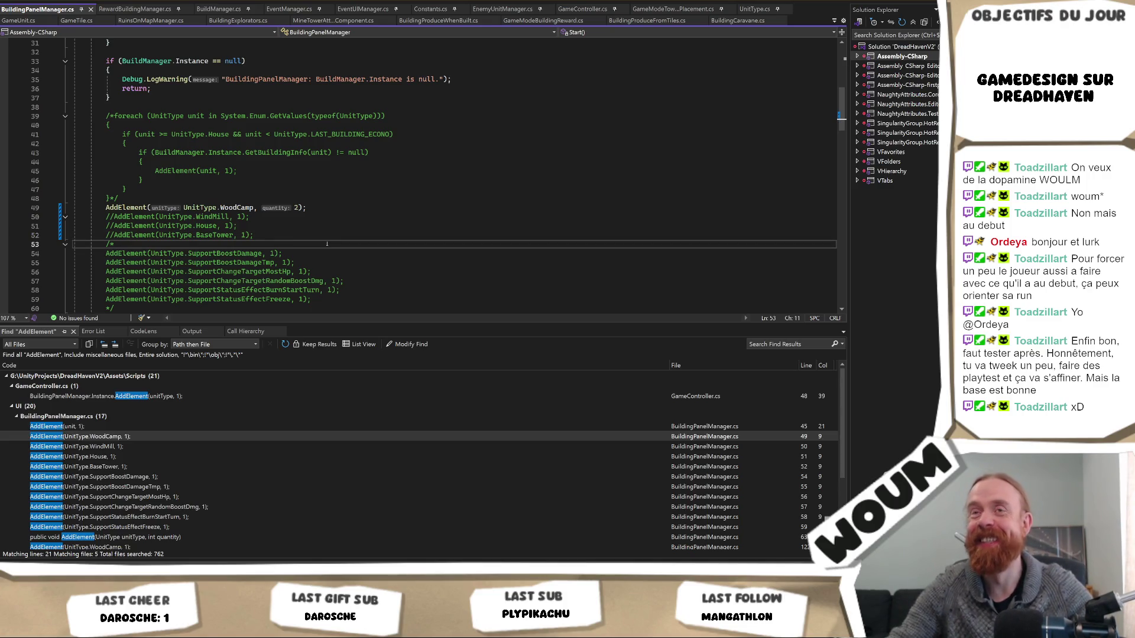
left_click(322, 235)
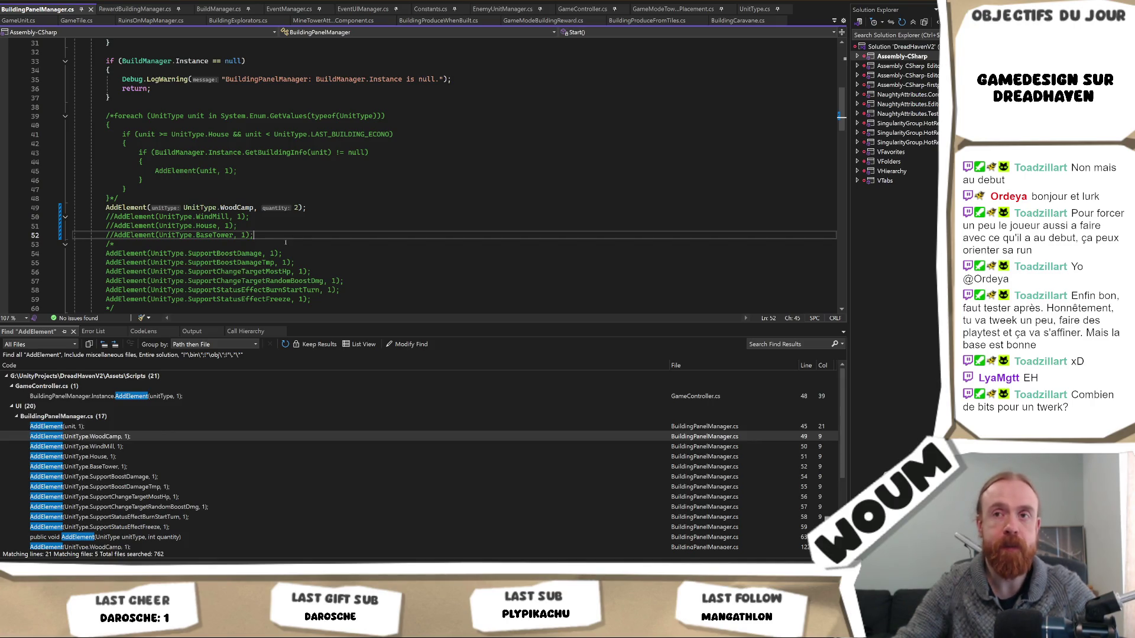
Drag the Find Results splitter down so the code editor gets more height
scroll(295, 206, "down", 17)
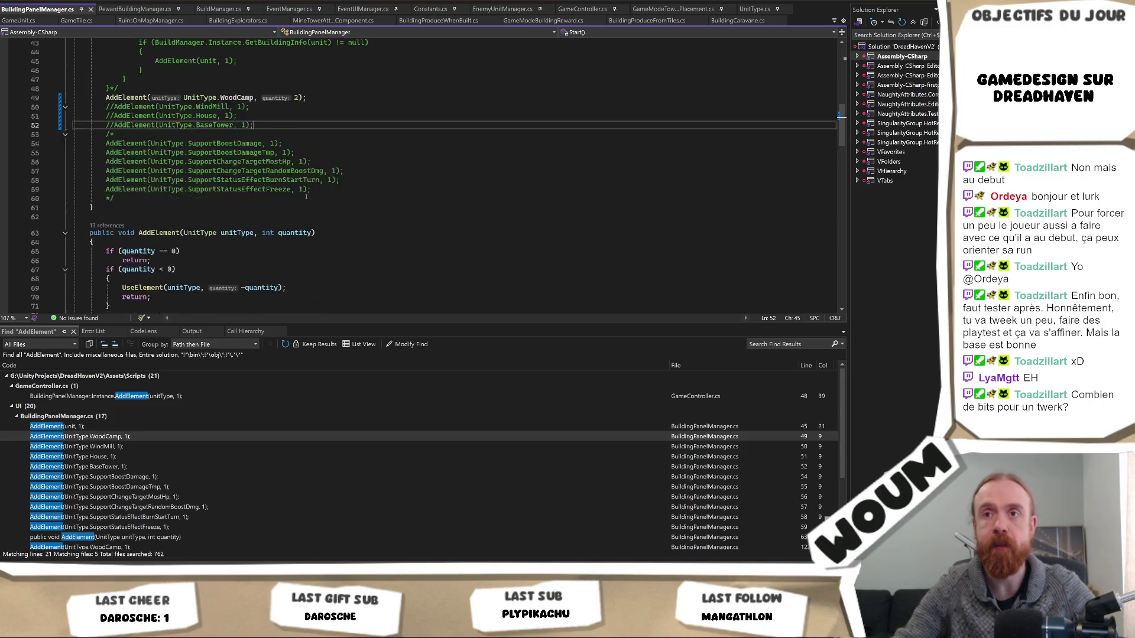
scroll(307, 196, "up", 12)
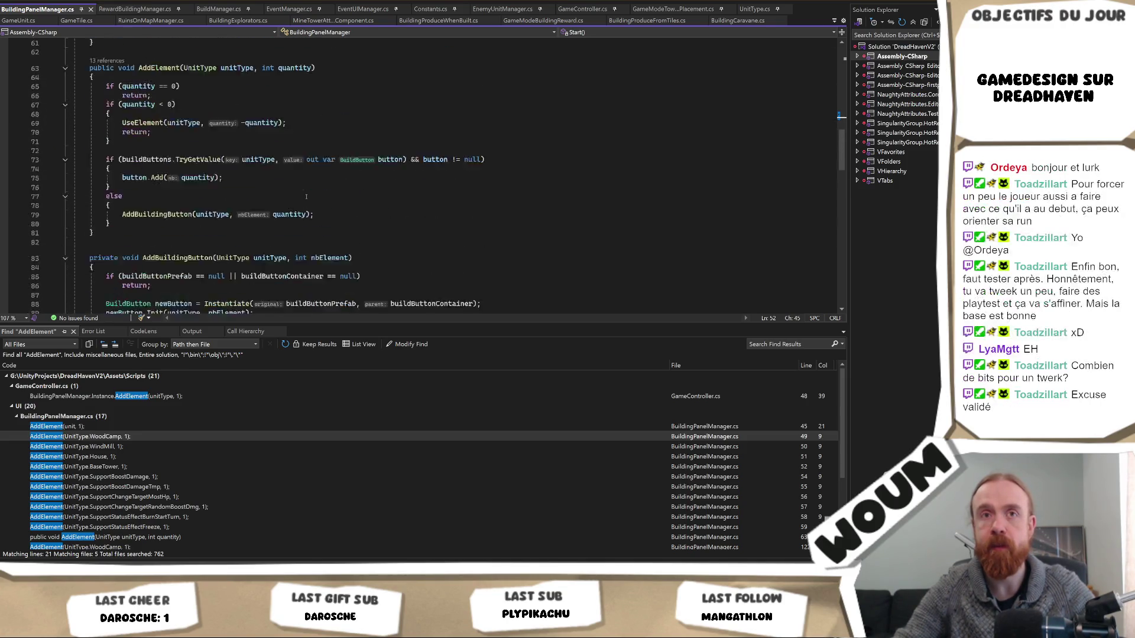
scroll(307, 196, "up", 2)
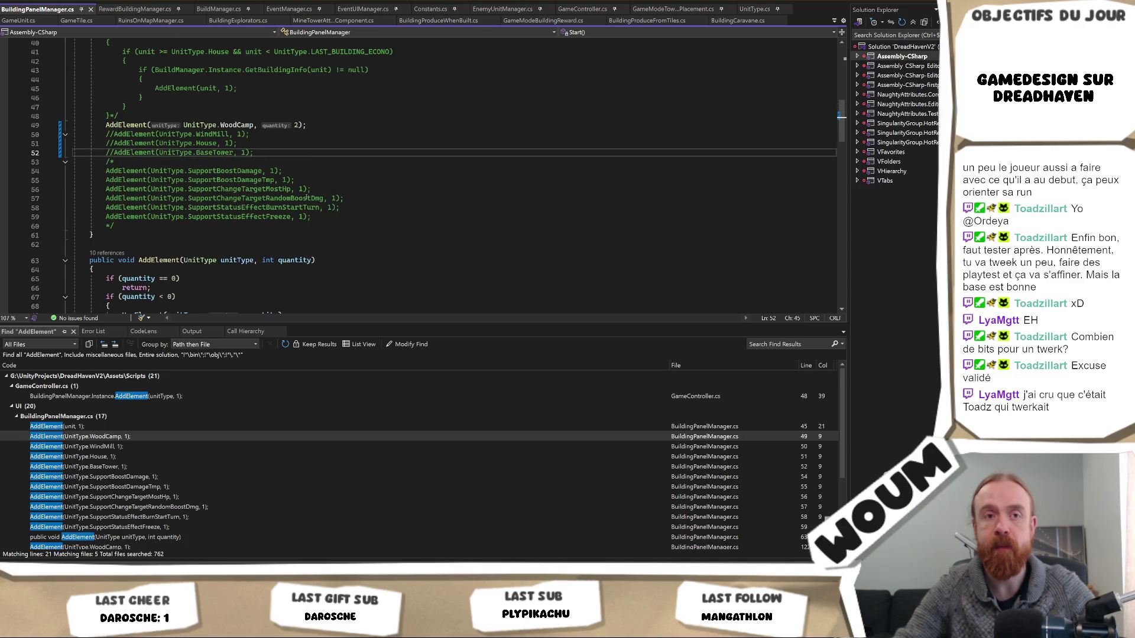
scroll(306, 198, "up", 3)
scroll(303, 214, "down", 3)
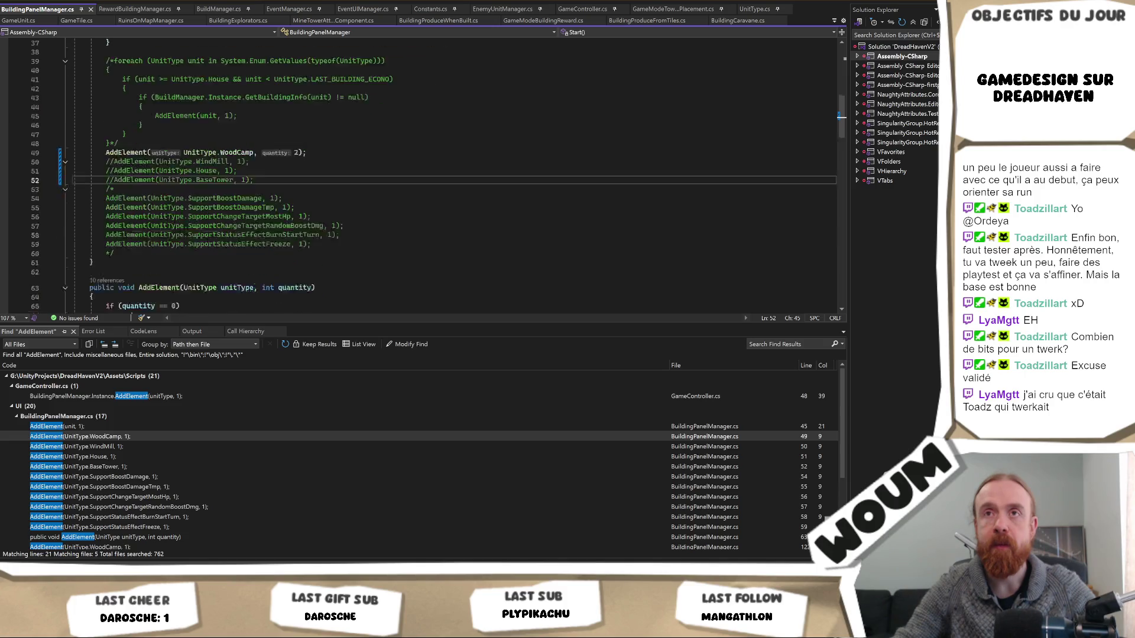
left_click_drag(289, 327, 288, 409)
left_click(93, 235)
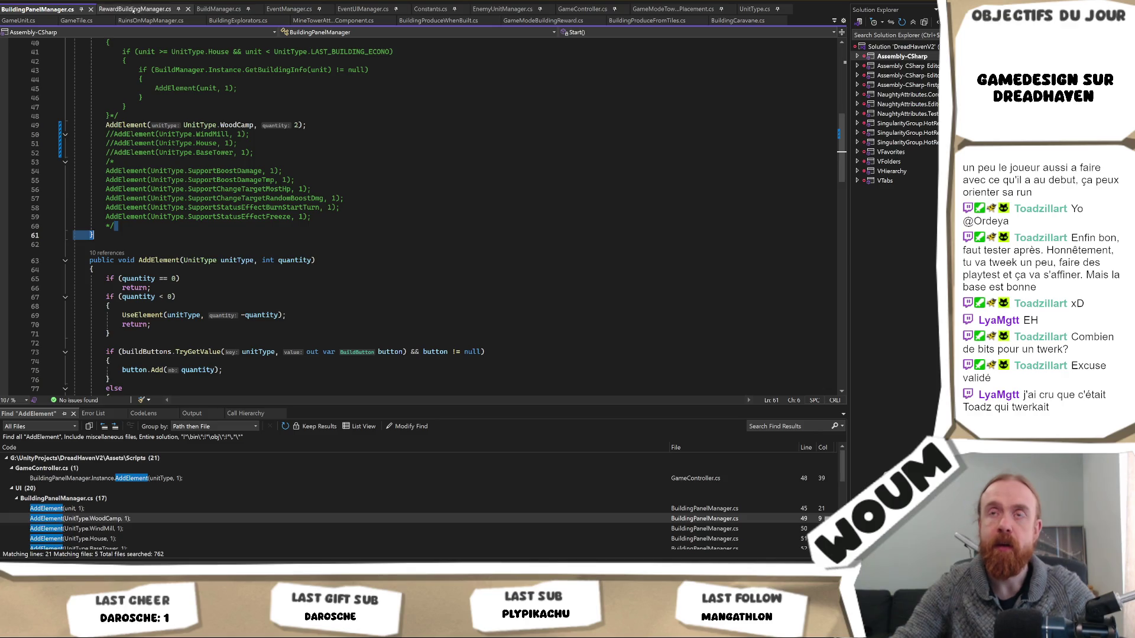
Open RewardBuildingManager.cs and scroll to its default reward pools
left_click(135, 10)
scroll(228, 224, "up", 10)
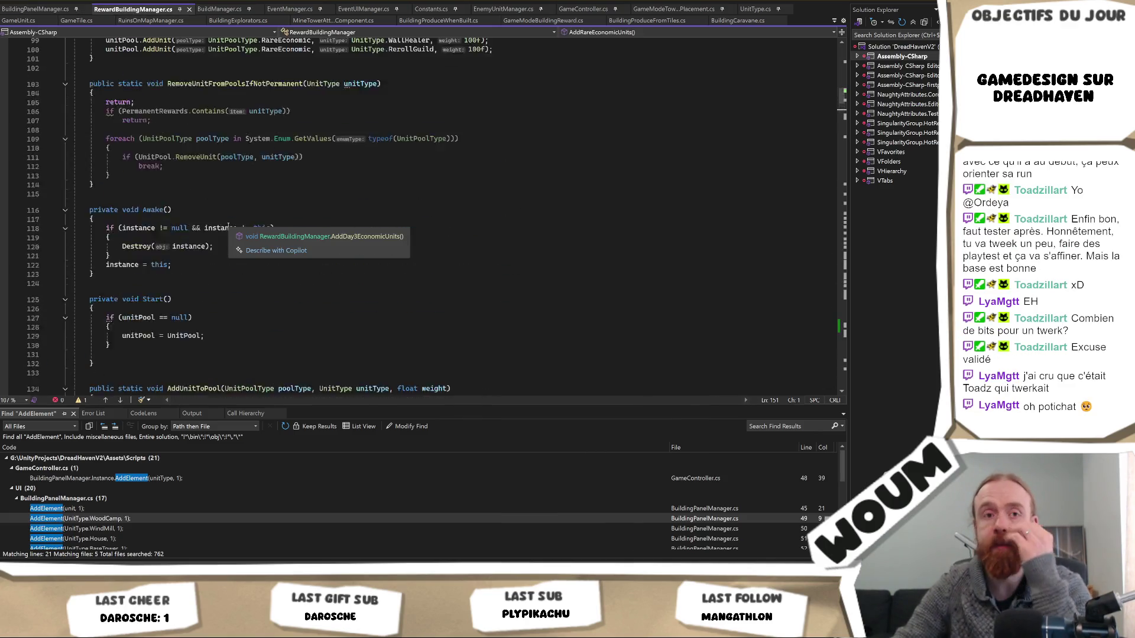
scroll(229, 224, "up", 18)
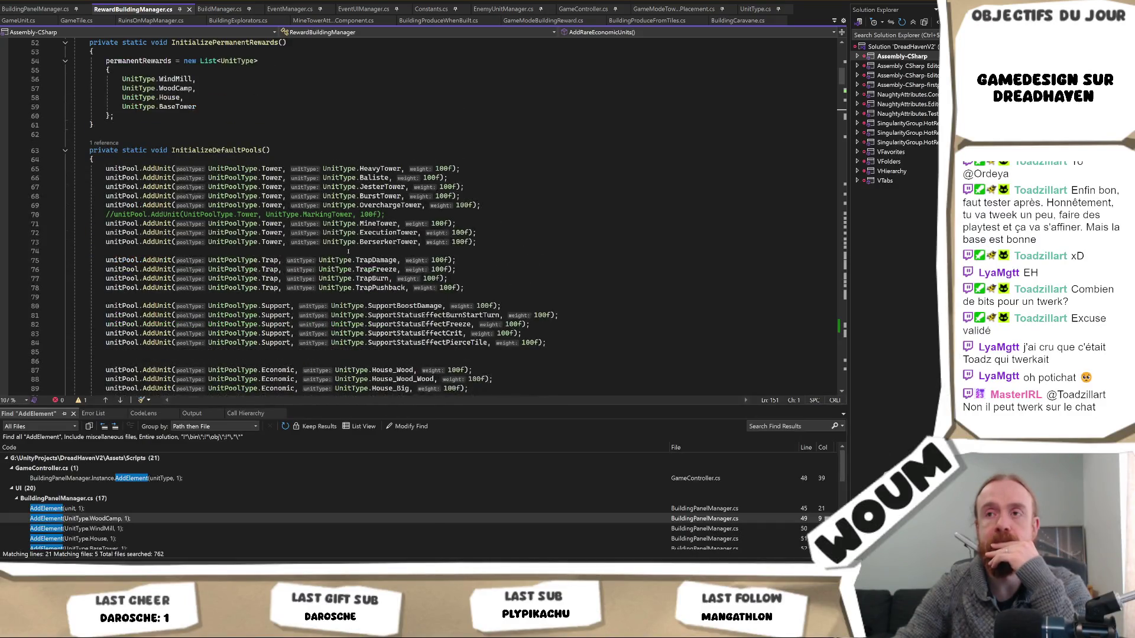
scroll(537, 244, "down", 4)
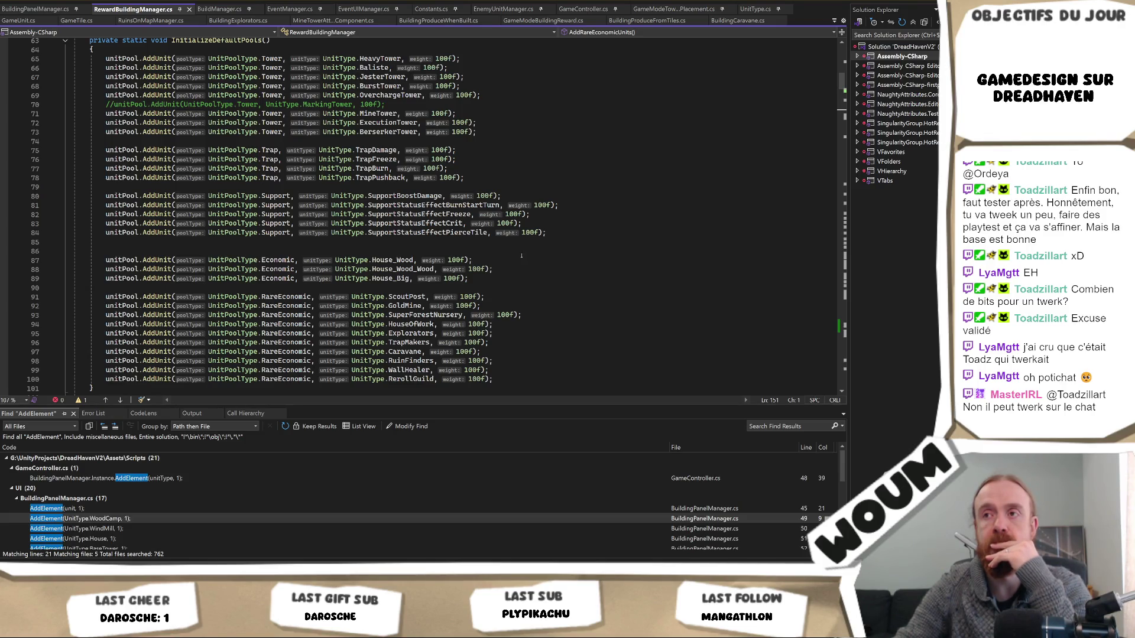
scroll(520, 256, "down", 12)
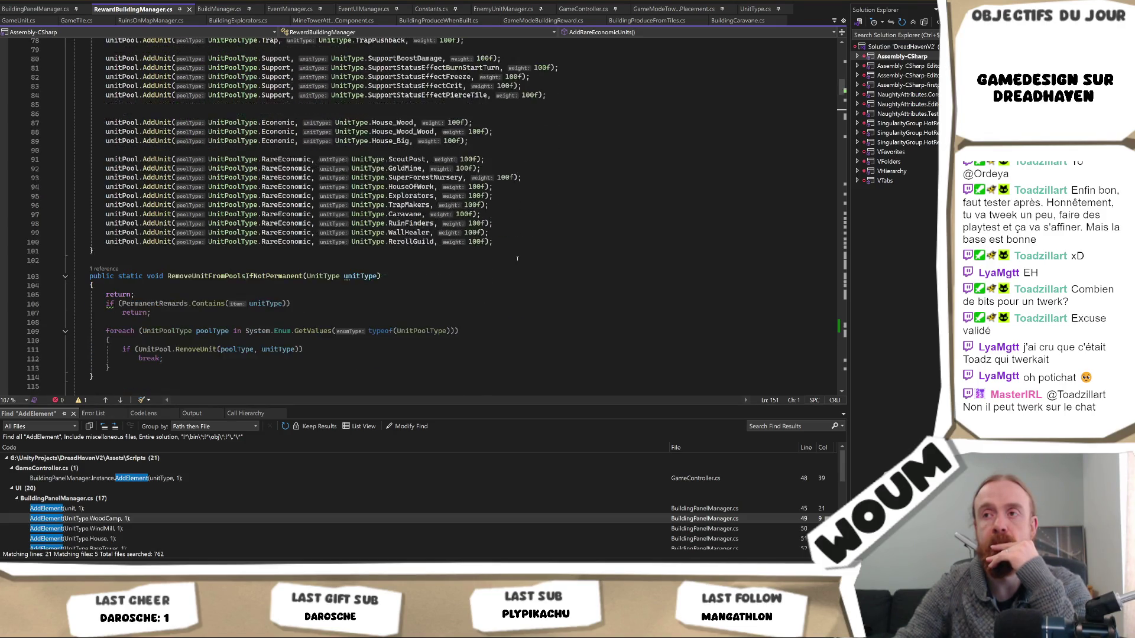
scroll(516, 258, "down", 5)
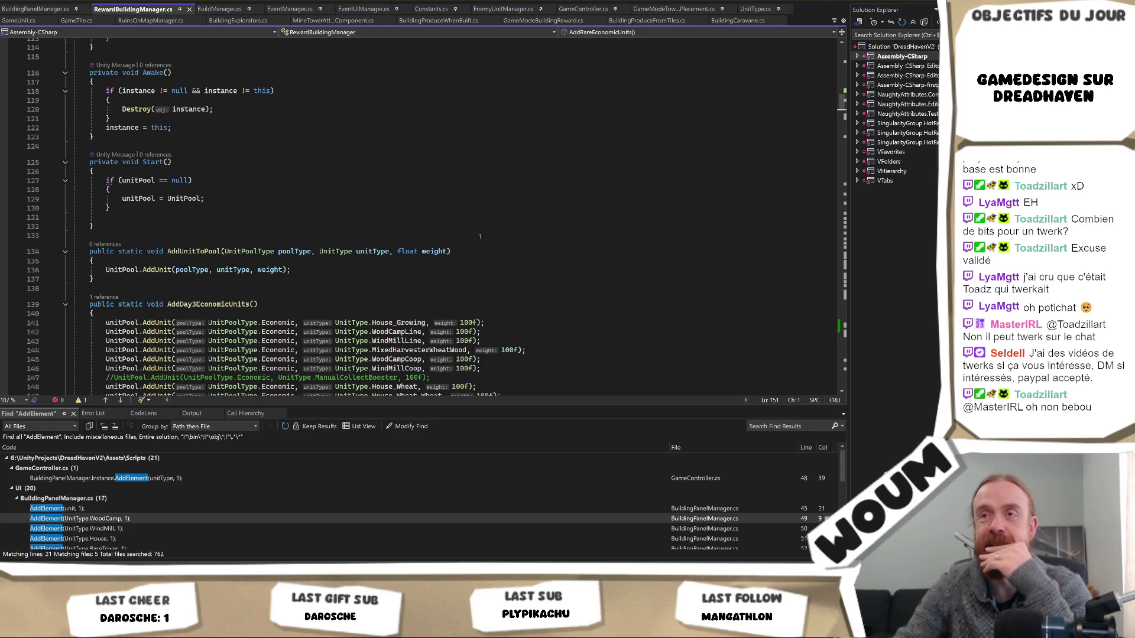
scroll(508, 261, "up", 15)
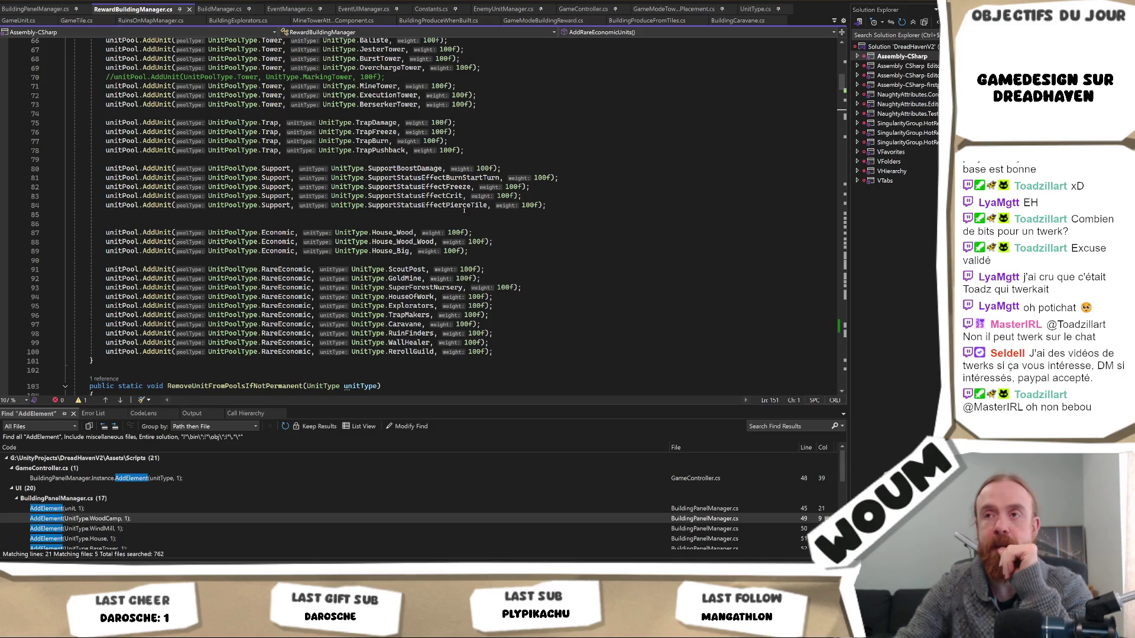
Replace House_Wood on line 87 with WoodCamp via IntelliSense
double_click(390, 232)
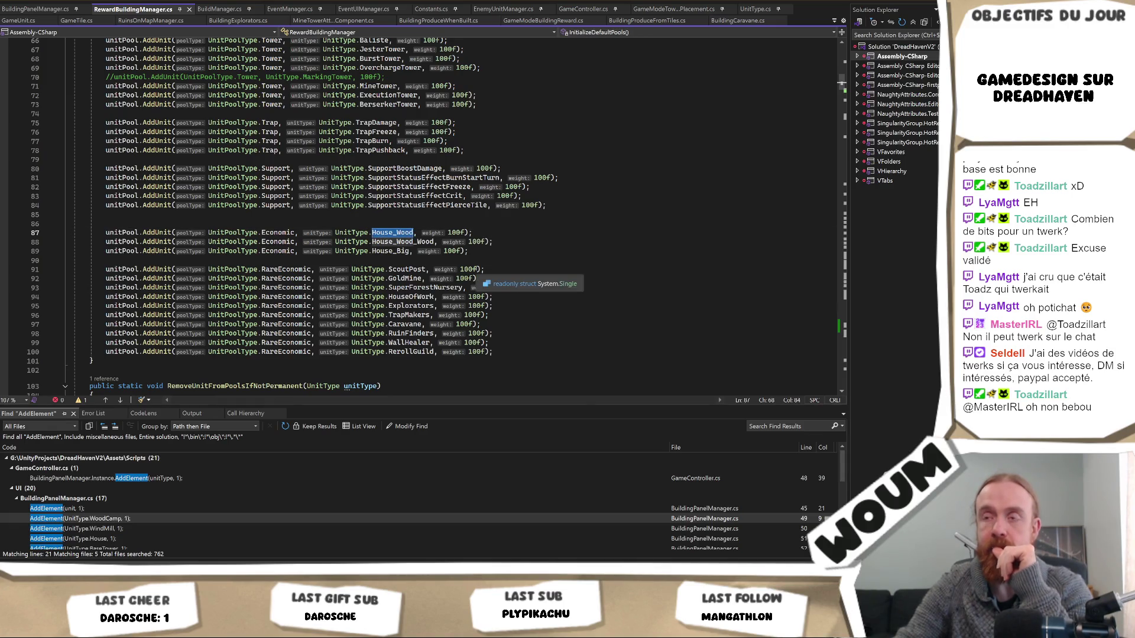
type("Woo")
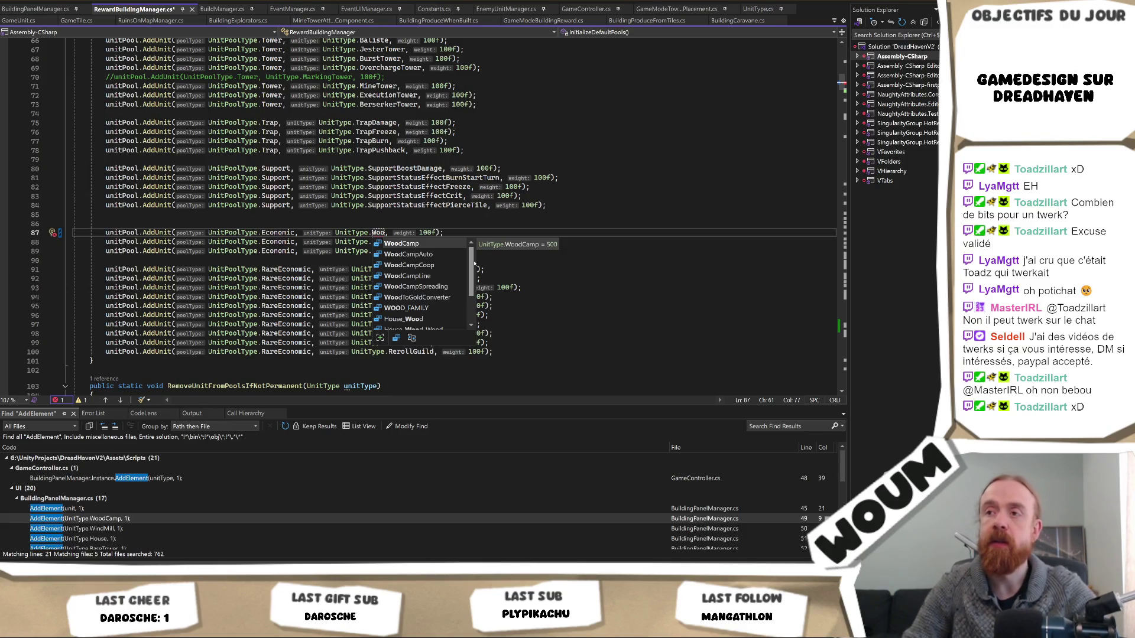
key("Tab")
scroll(474, 264, "down", 20)
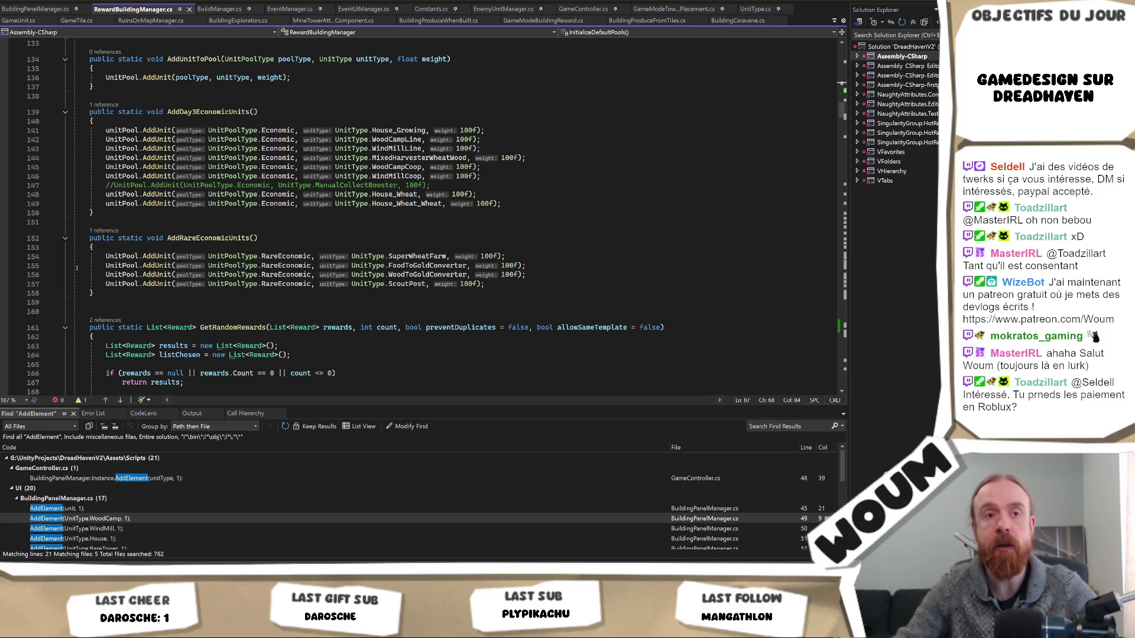
Inspect the AddRareEconomicUnits method, then return to the Unity game
left_click(417, 235)
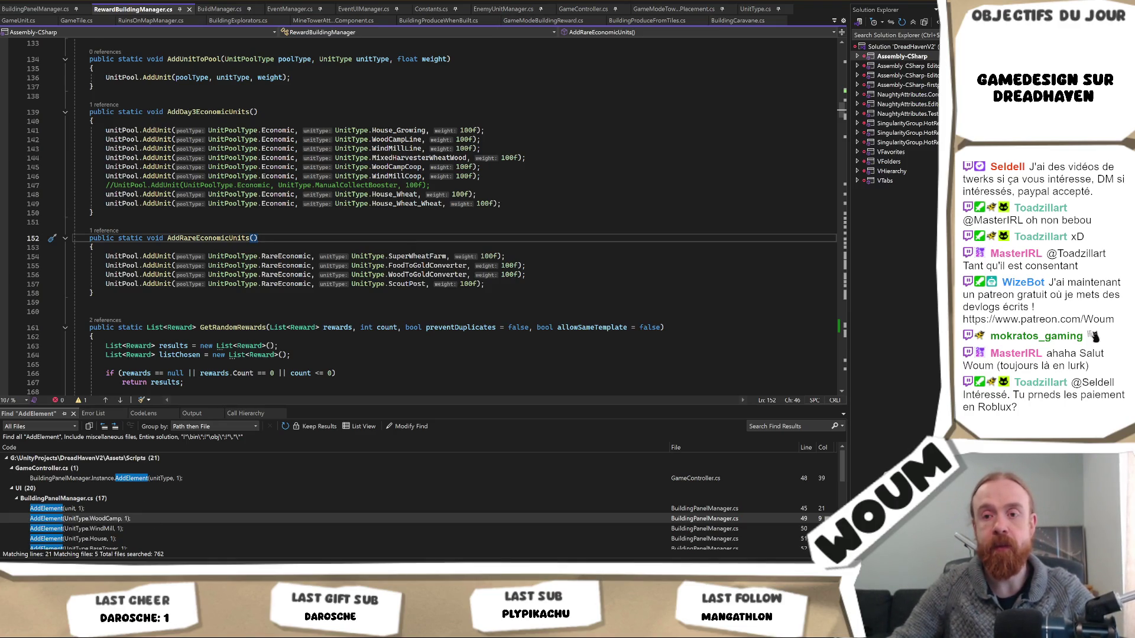
mouse_move(101, 630)
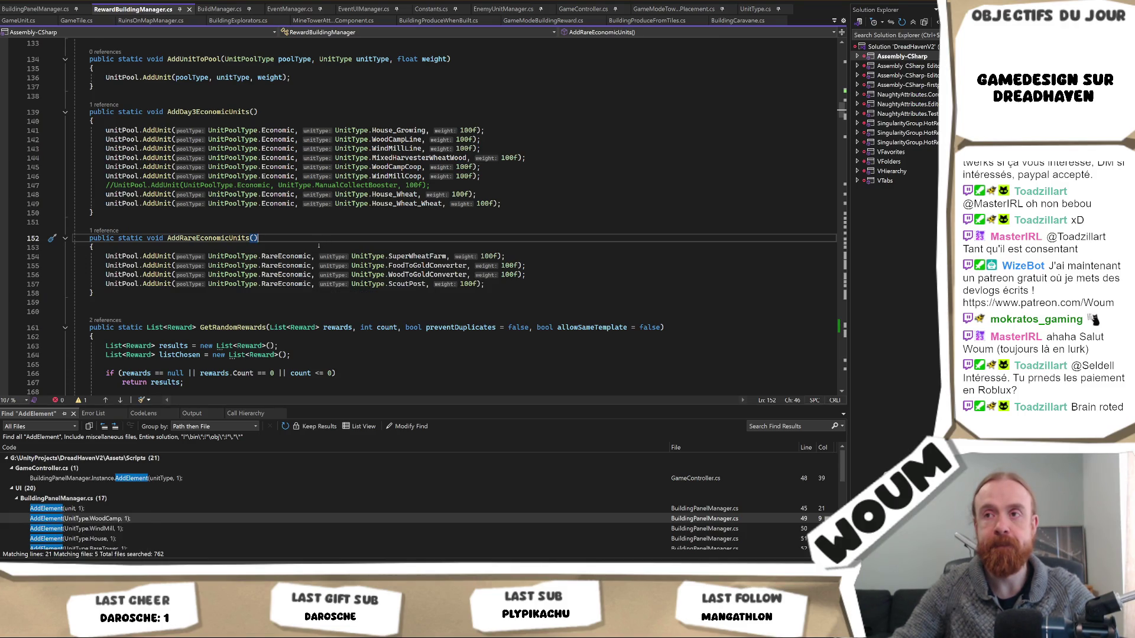
scroll(525, 256, "up", 2)
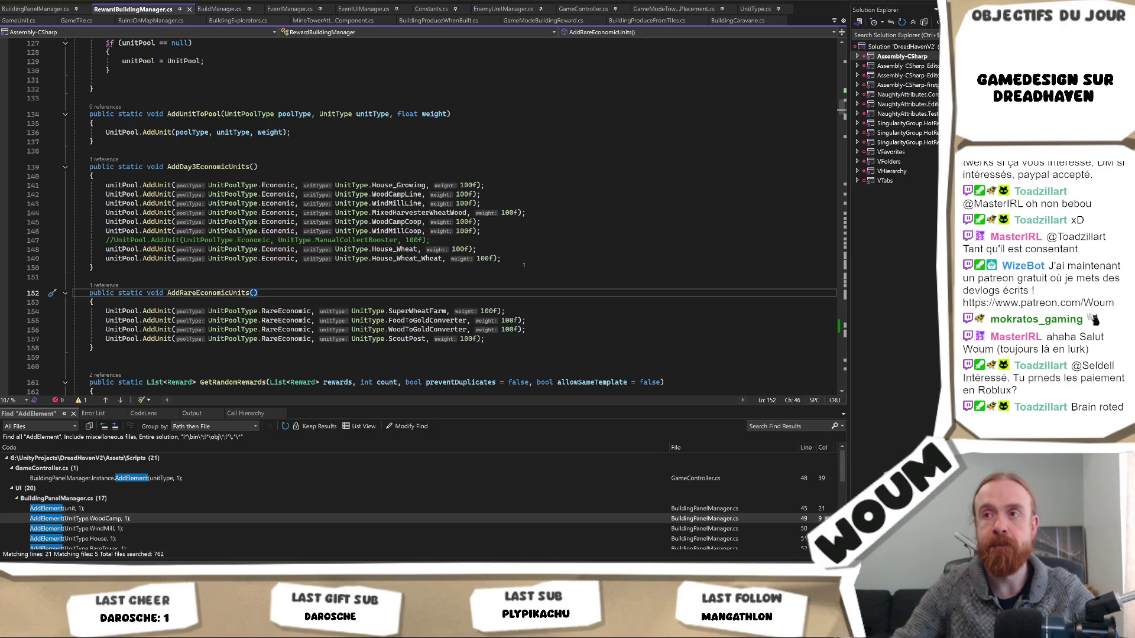
scroll(524, 265, "up", 2)
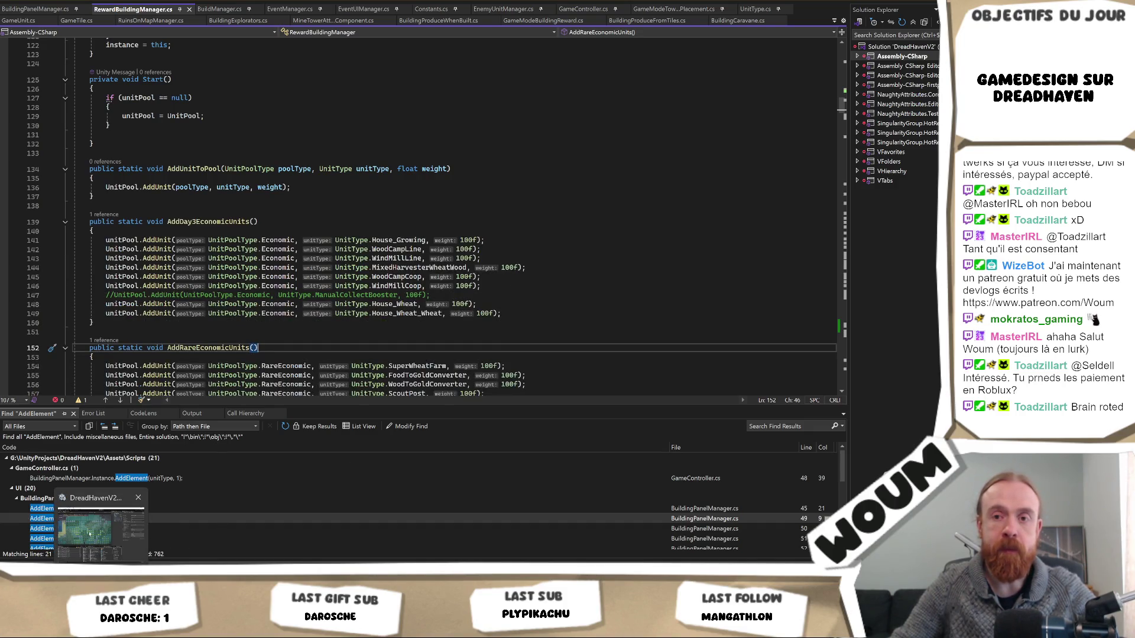
left_click(101, 531)
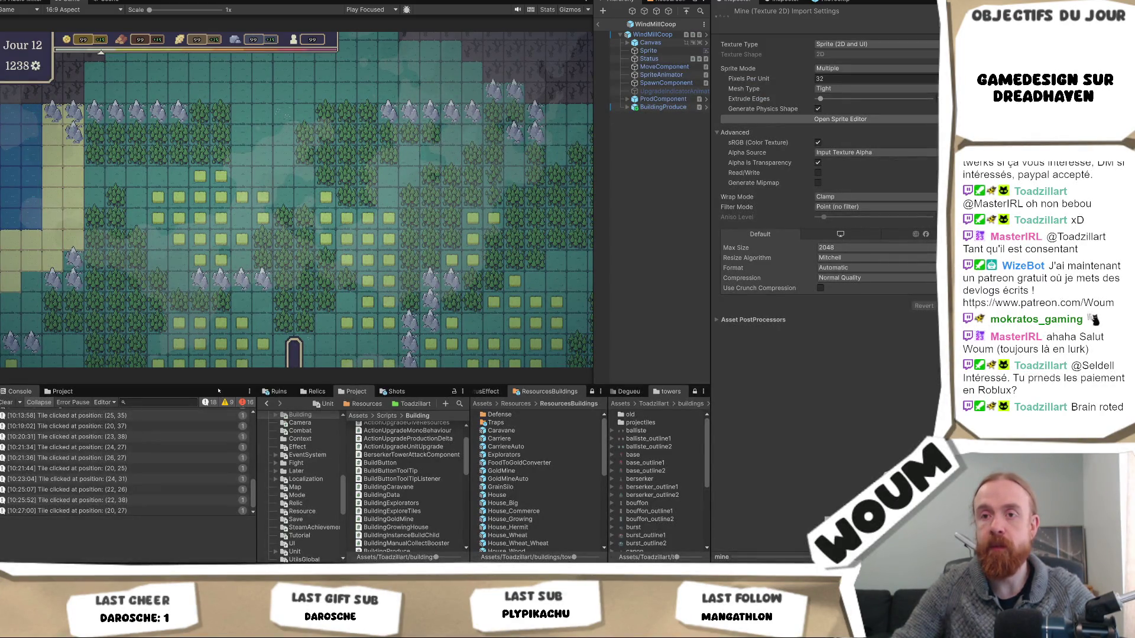
Enlarge the Game view height and widen the Hierarchy, then return to Visual Studio
left_click_drag(218, 387, 208, 418)
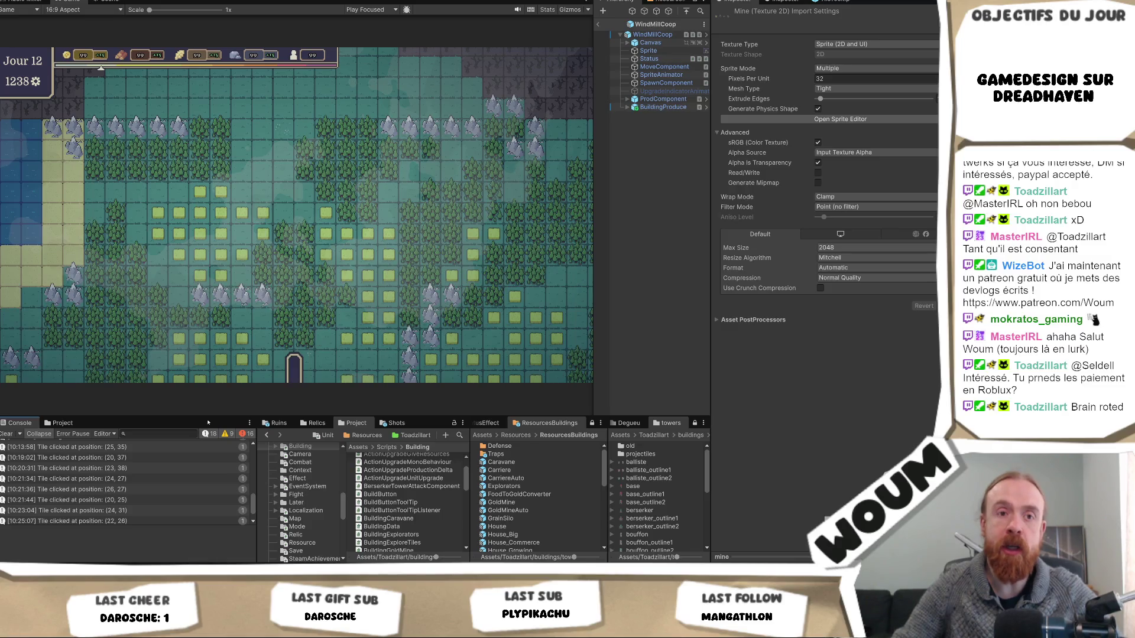
left_click_drag(592, 304, 584, 307)
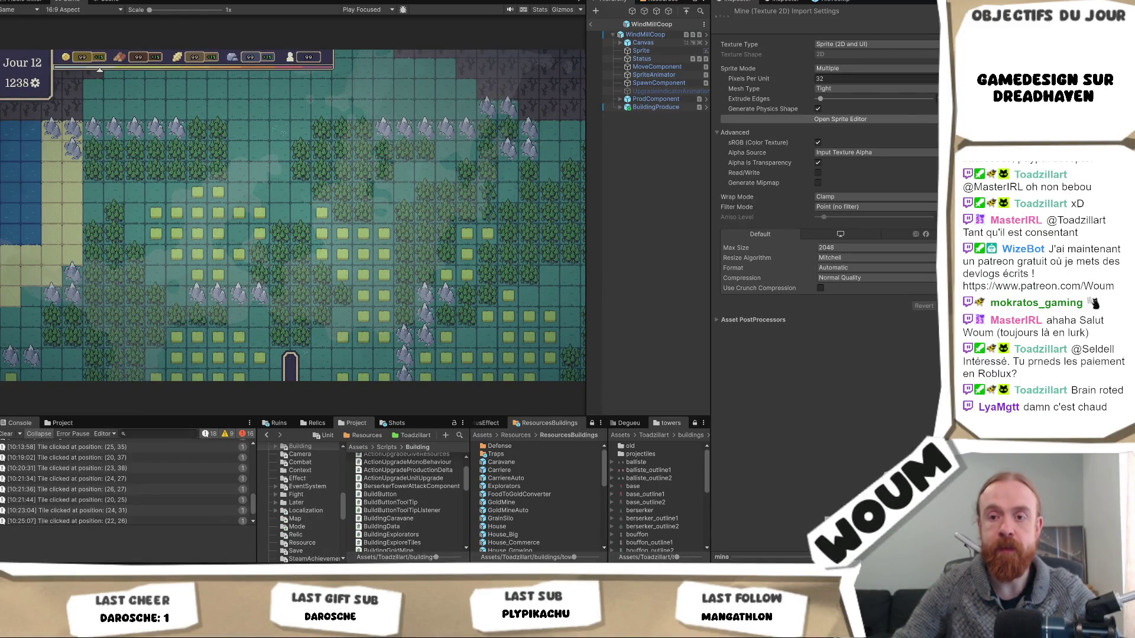
key("alt+Tab")
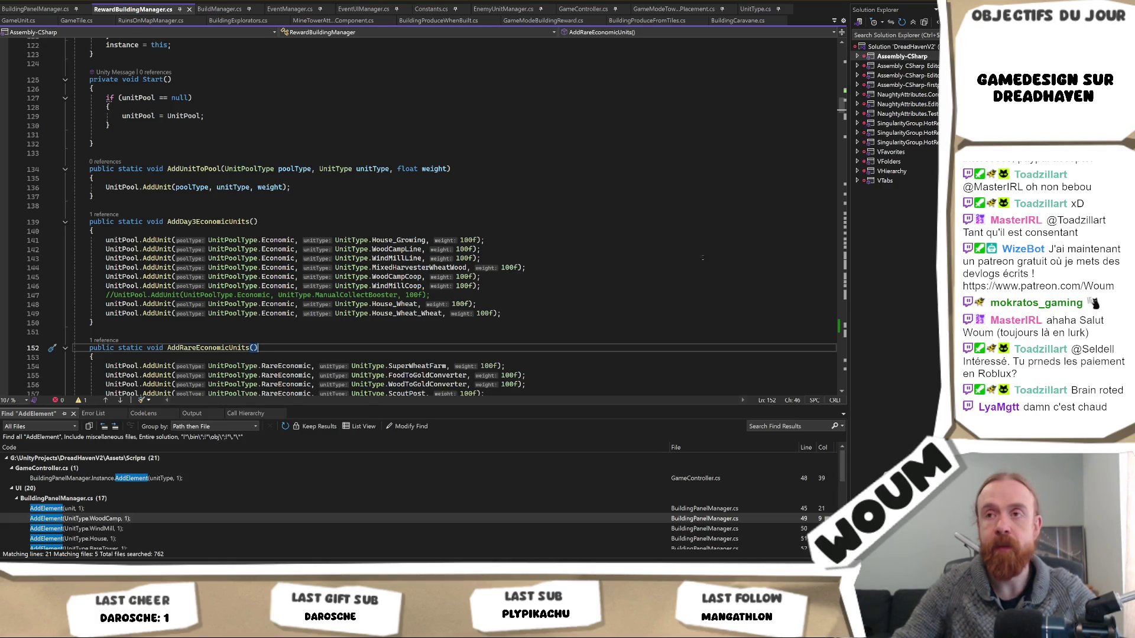
From ShowReward's references, open the GameModeBuildingReward.cs call in ShowRewardsSequentially at line 107
scroll(394, 342, "down", 3)
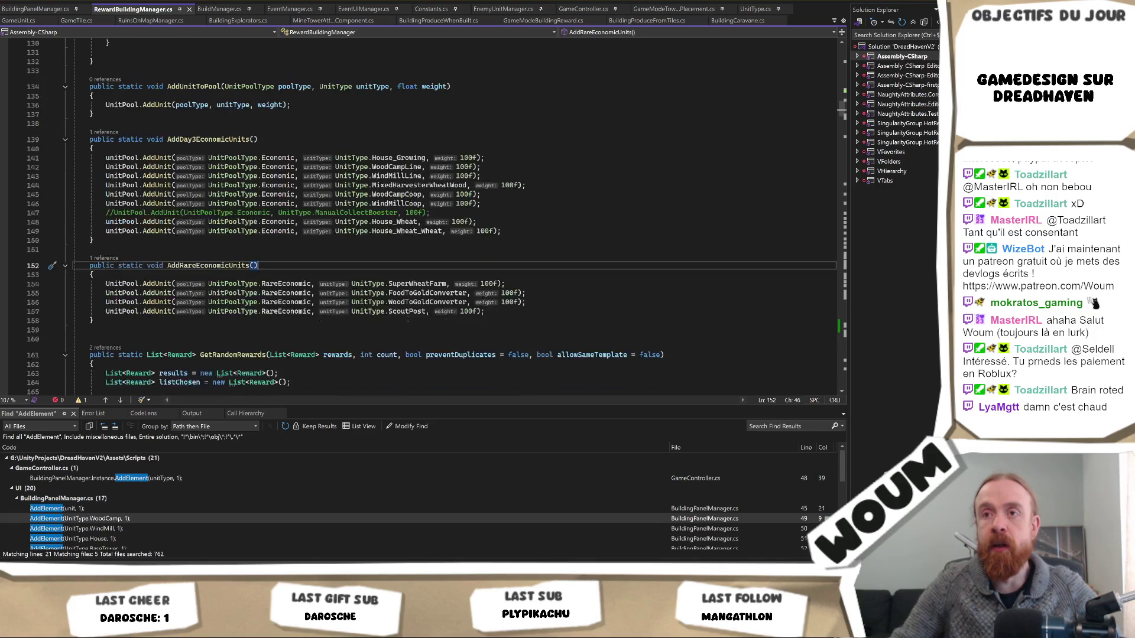
scroll(358, 213, "down", 20)
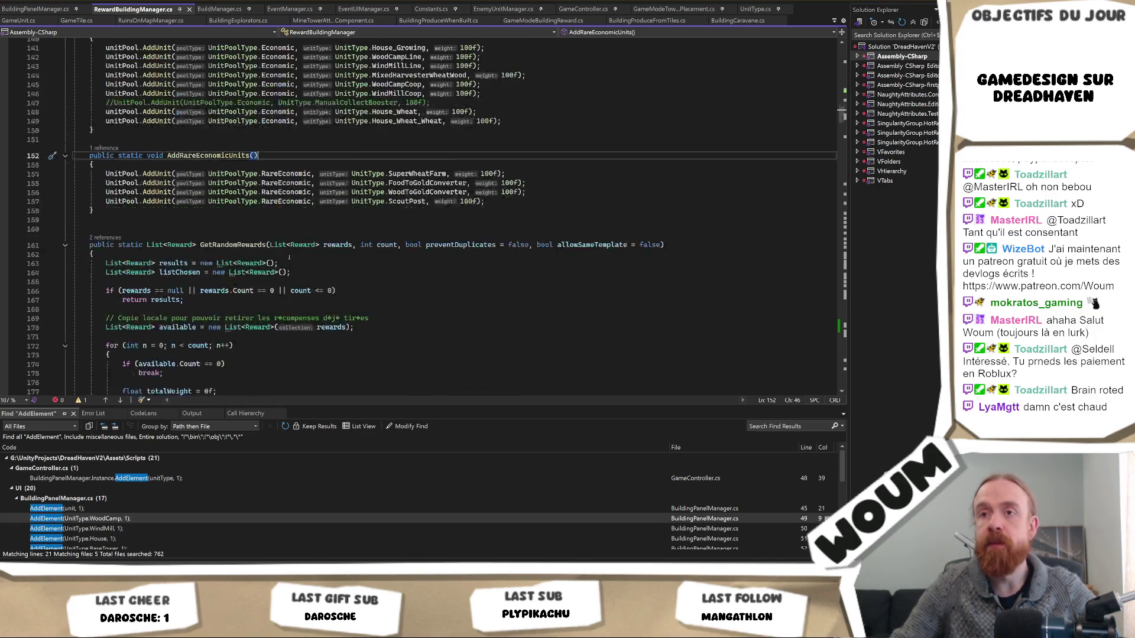
scroll(312, 211, "down", 20)
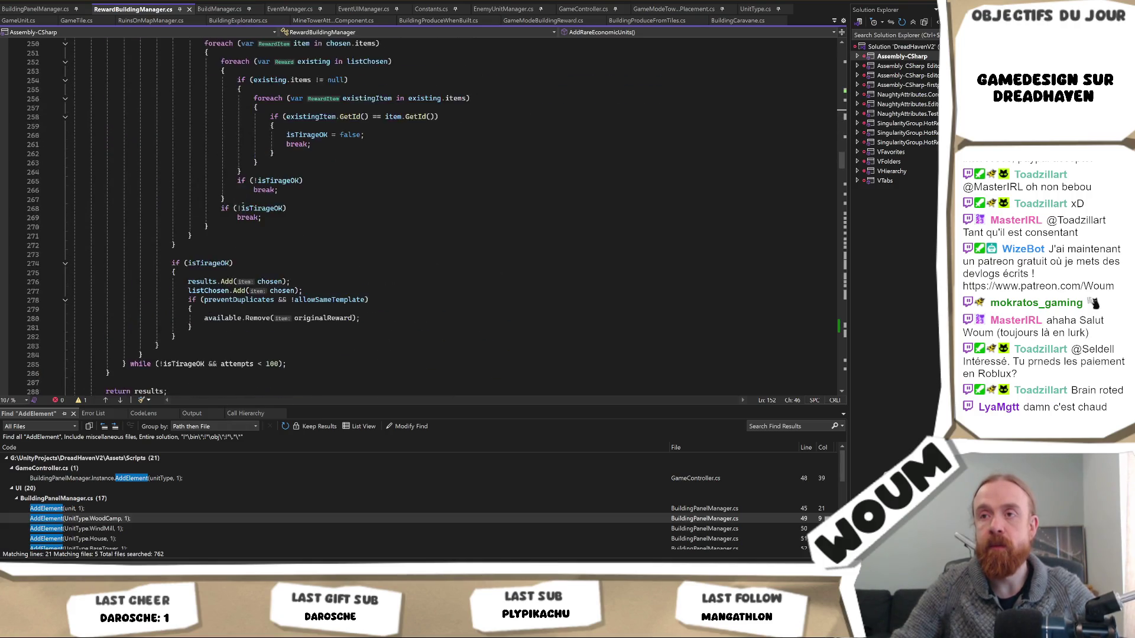
scroll(312, 211, "down", 3)
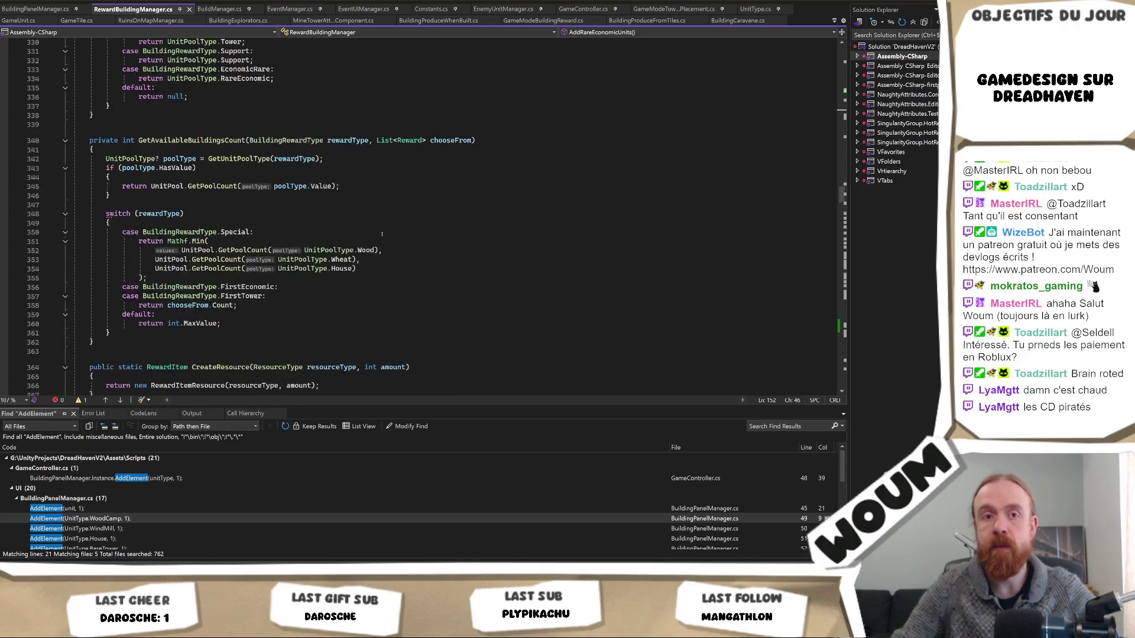
scroll(380, 238, "down", 5)
scroll(380, 237, "down", 12)
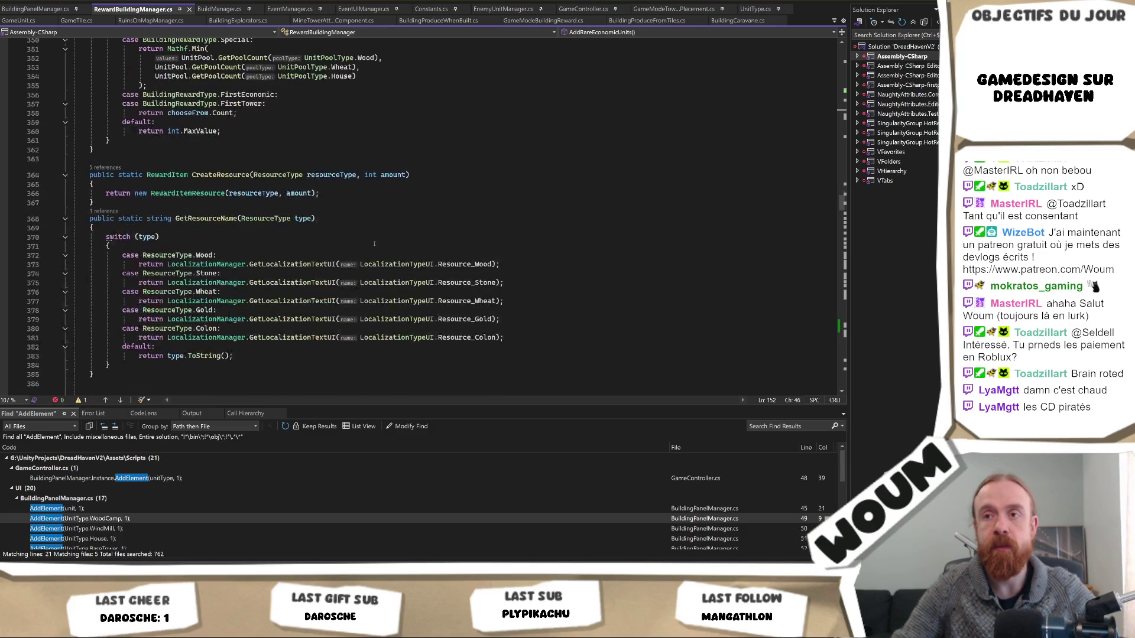
scroll(373, 248, "down", 2)
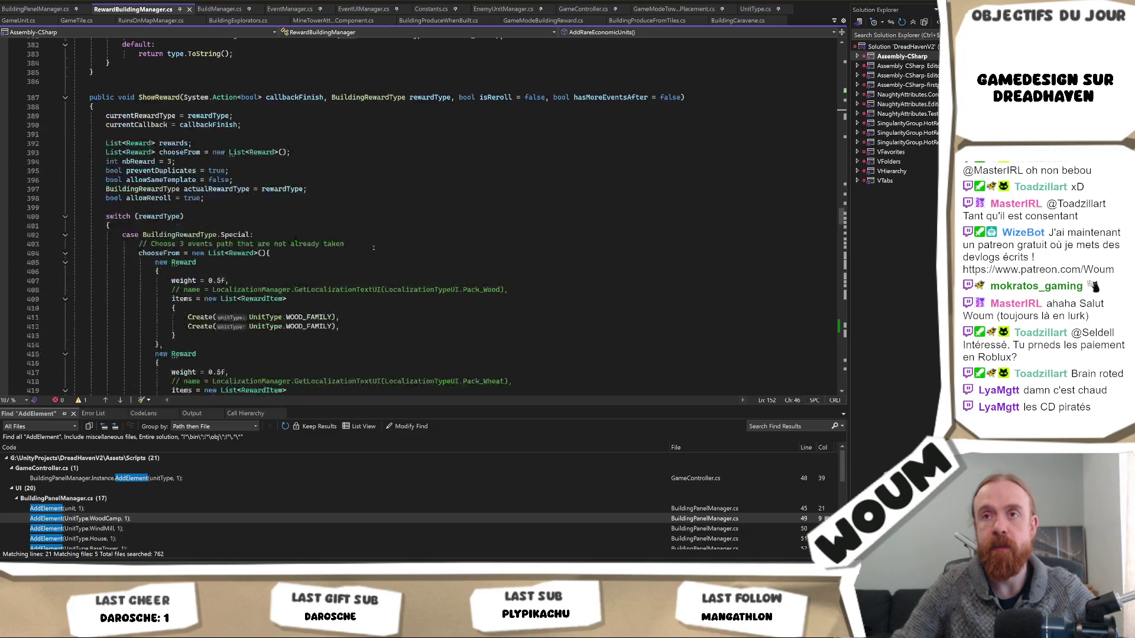
scroll(180, 152, "up", 2)
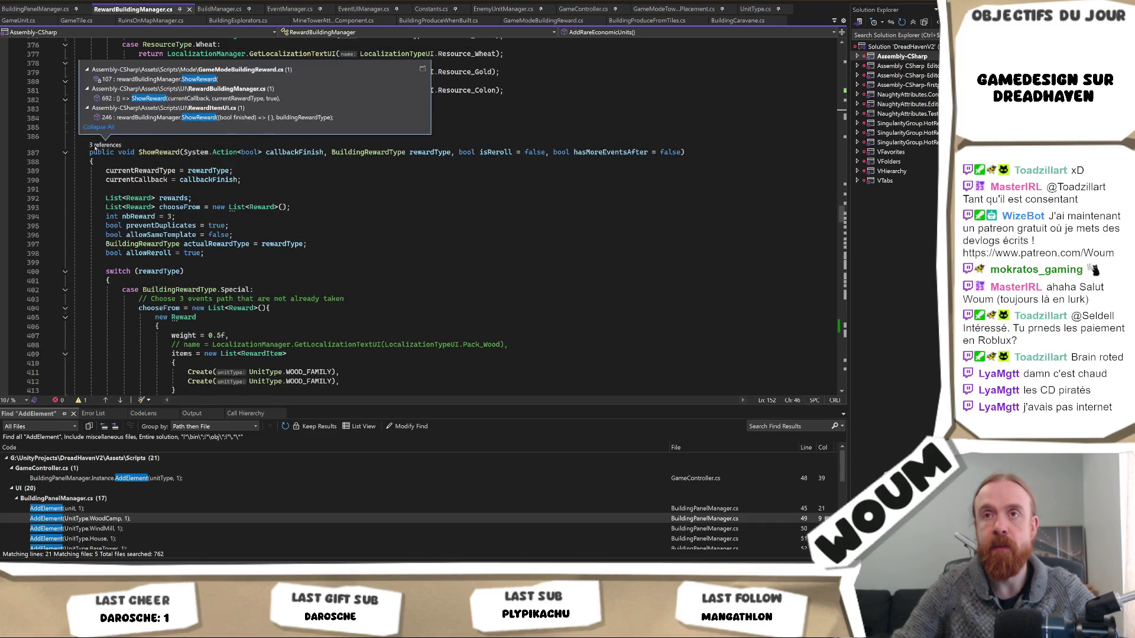
left_click(205, 99)
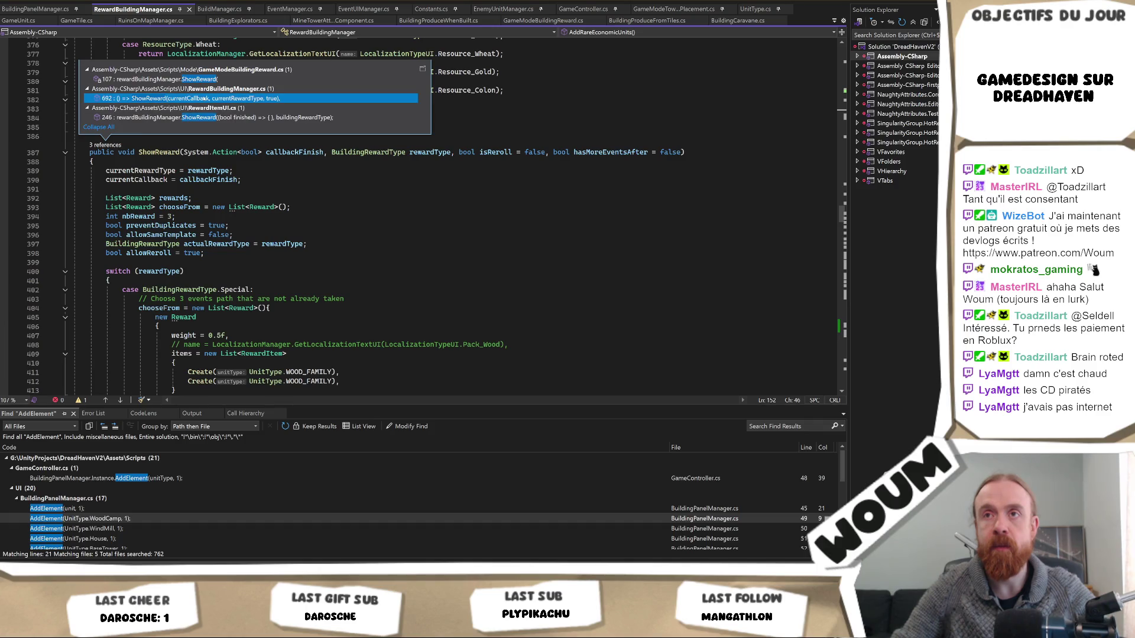
double_click(160, 79)
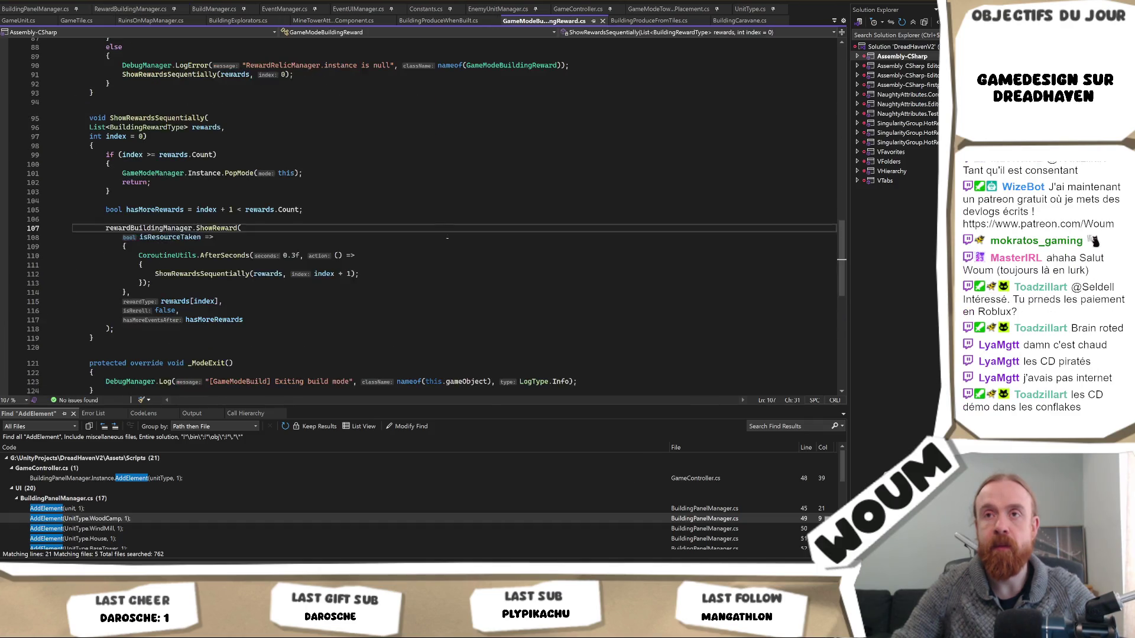
In ModeStart, insert blank lines above the 'switch (currentDay)' statement
scroll(447, 238, "up", 20)
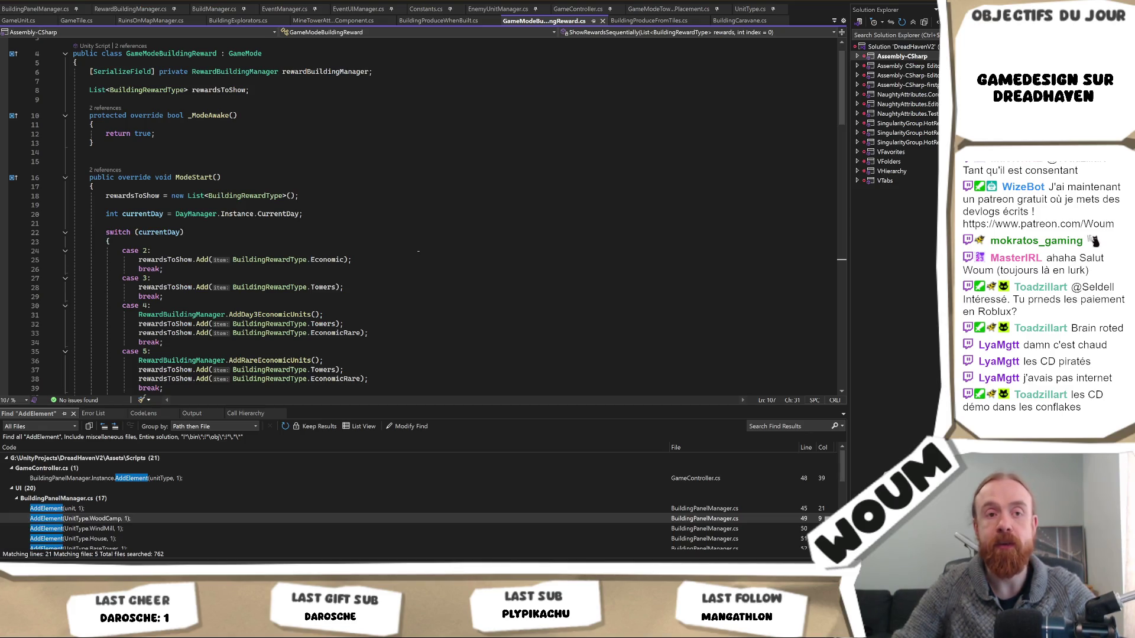
left_click(155, 233)
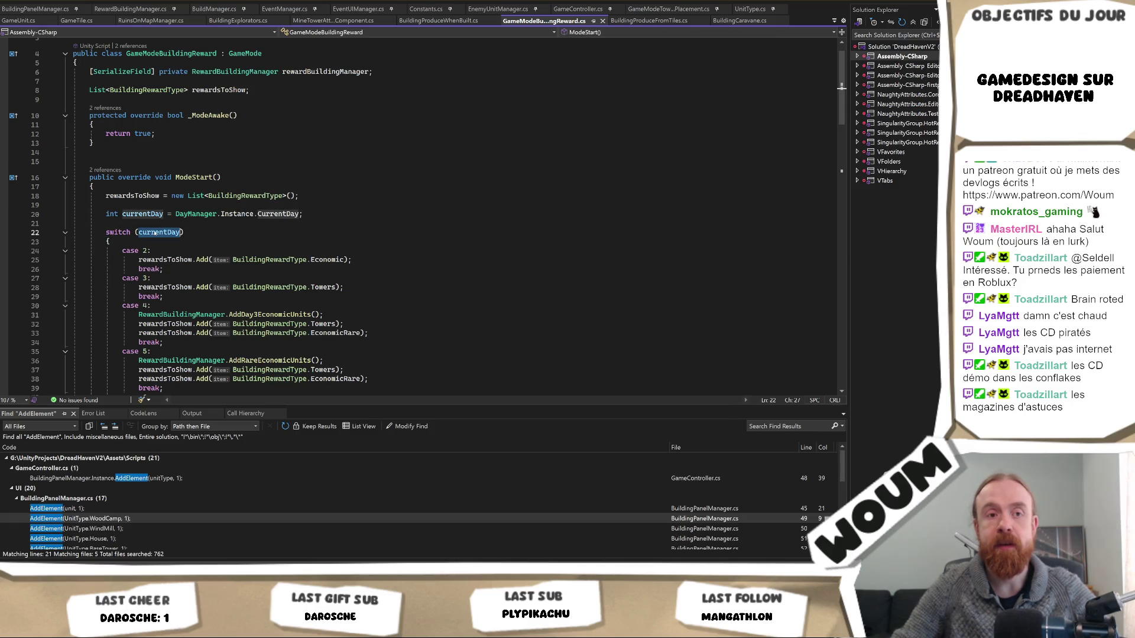
key("Up")
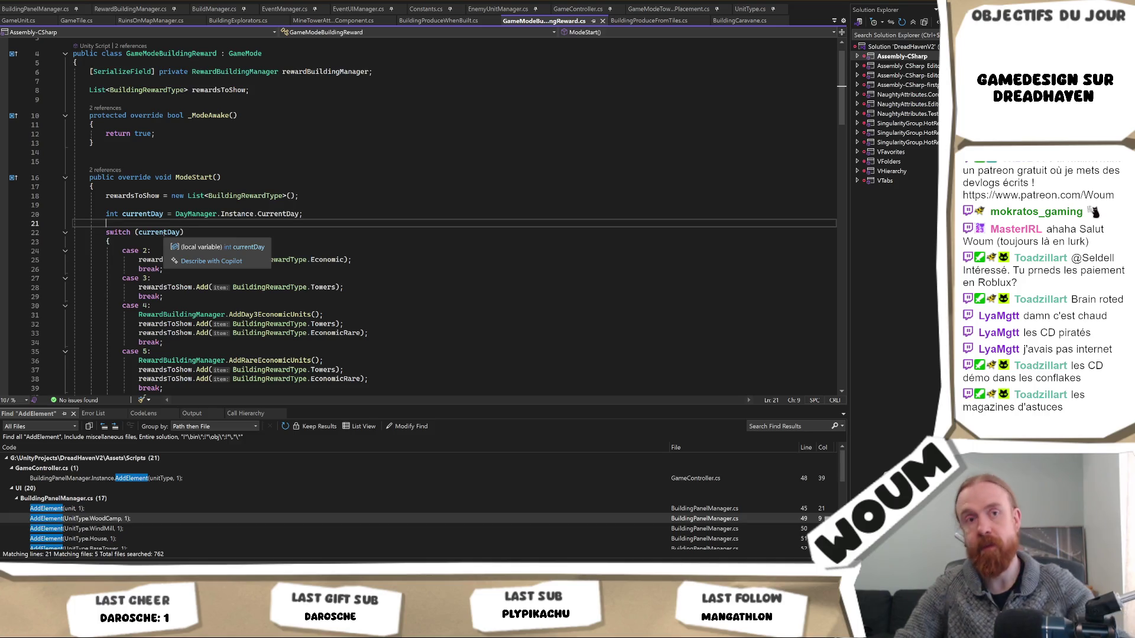
key("Return")
key("Return")
key("Up")
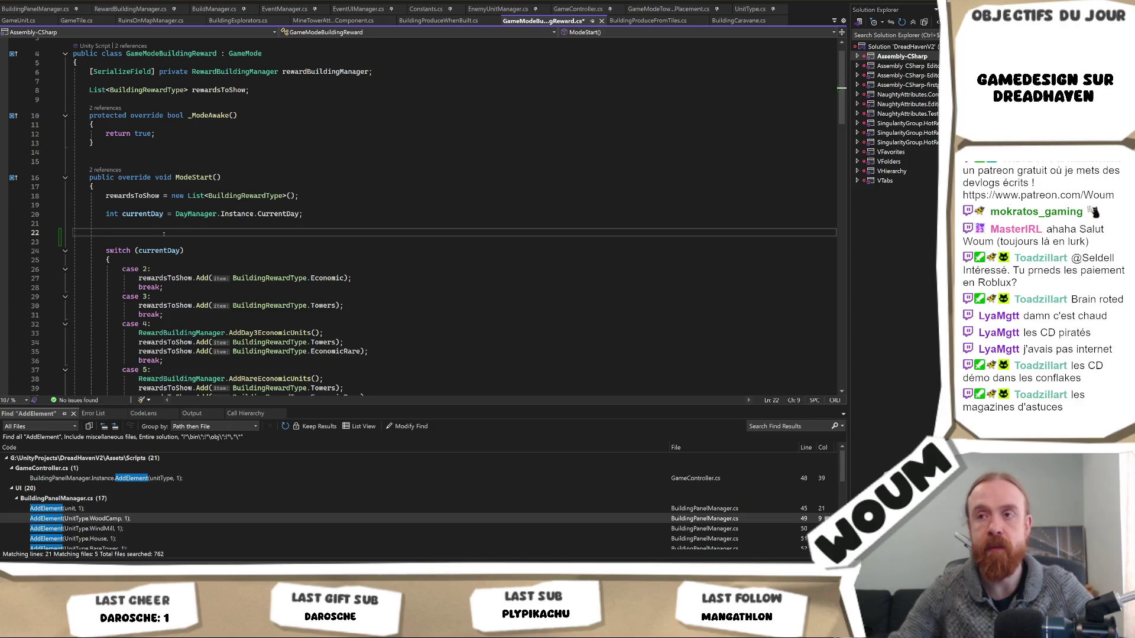
Inspect the day 2 Economic reward add call on line 27
scroll(246, 232, "down", 2)
scroll(247, 232, "up", 2)
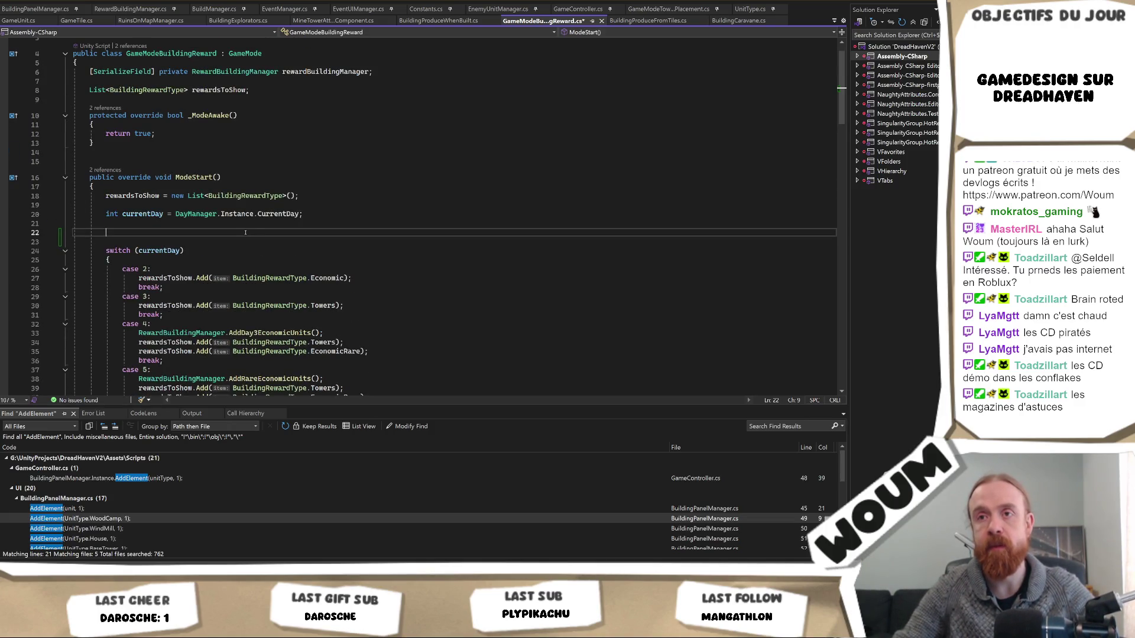
left_click(339, 278)
double_click(340, 277)
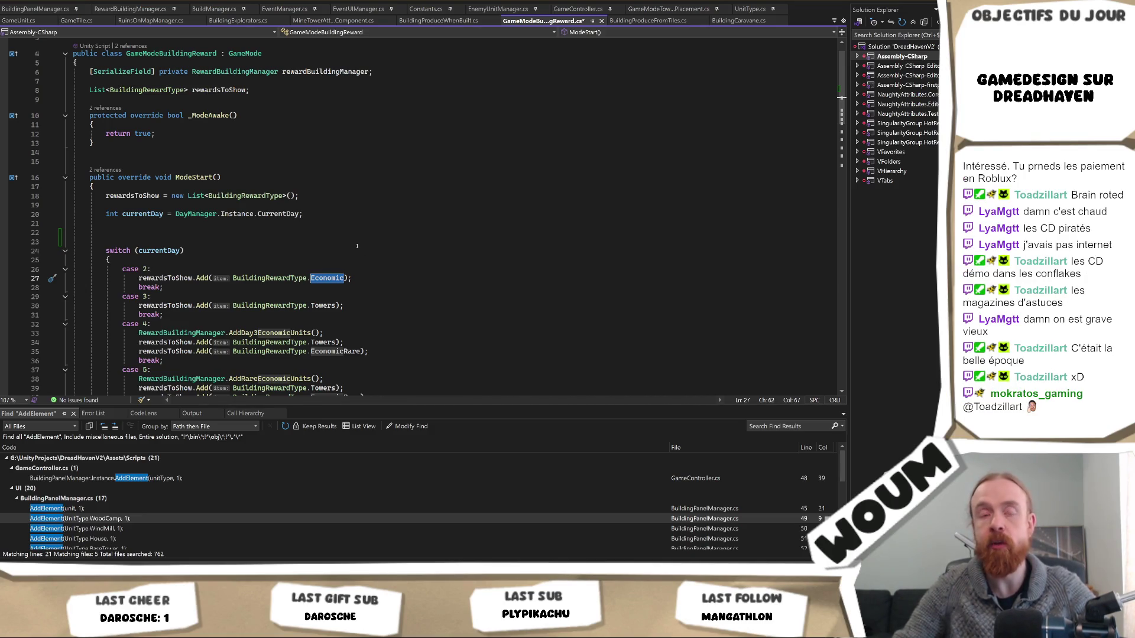
left_click(371, 278)
key("ctrl+space")
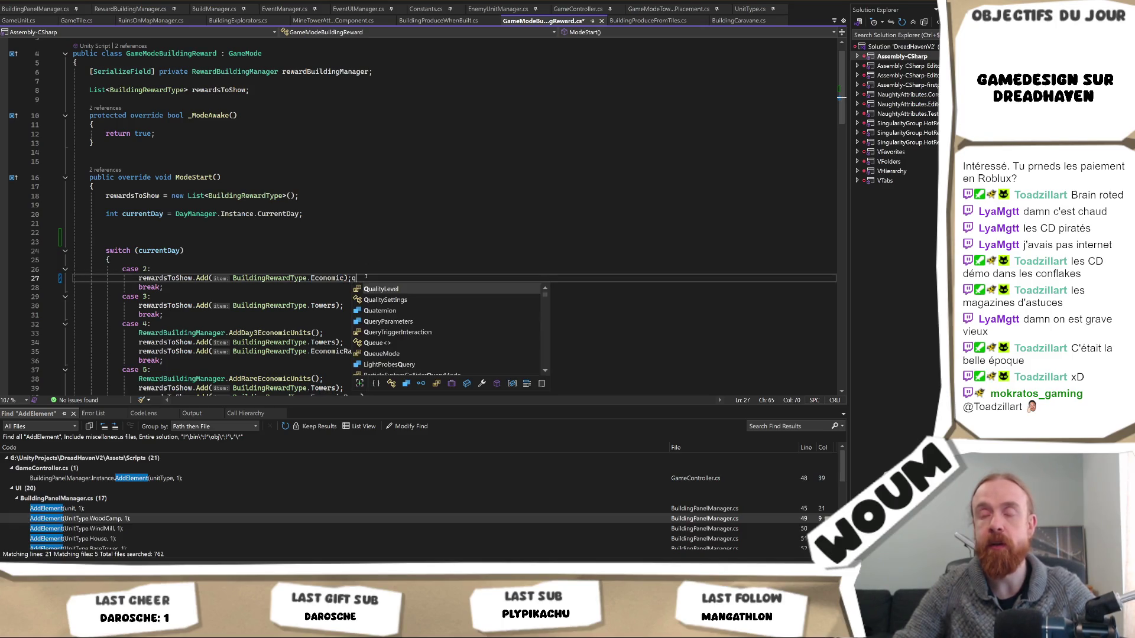
key("Left")
key("Left")
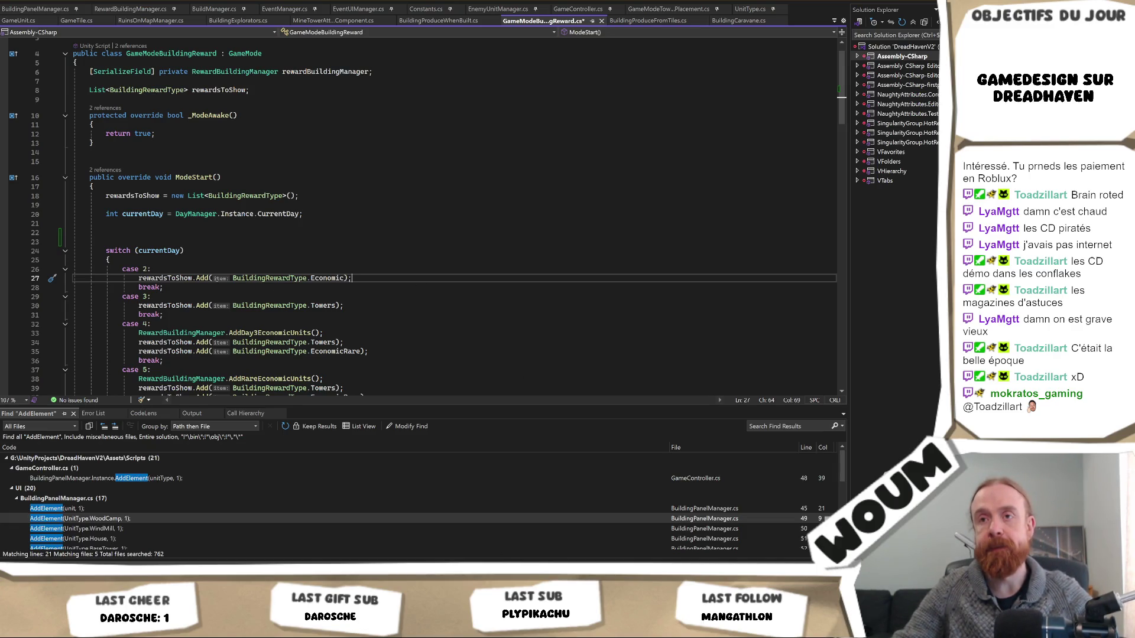
mouse_move(201, 277)
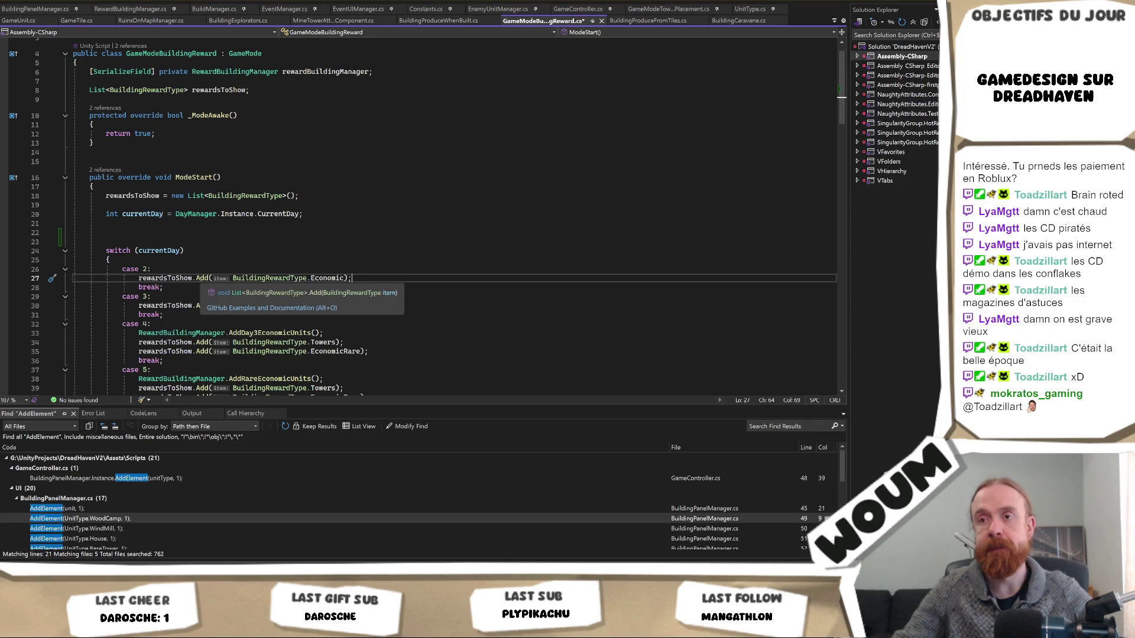
scroll(400, 270, "down", 5)
scroll(400, 270, "up", 5)
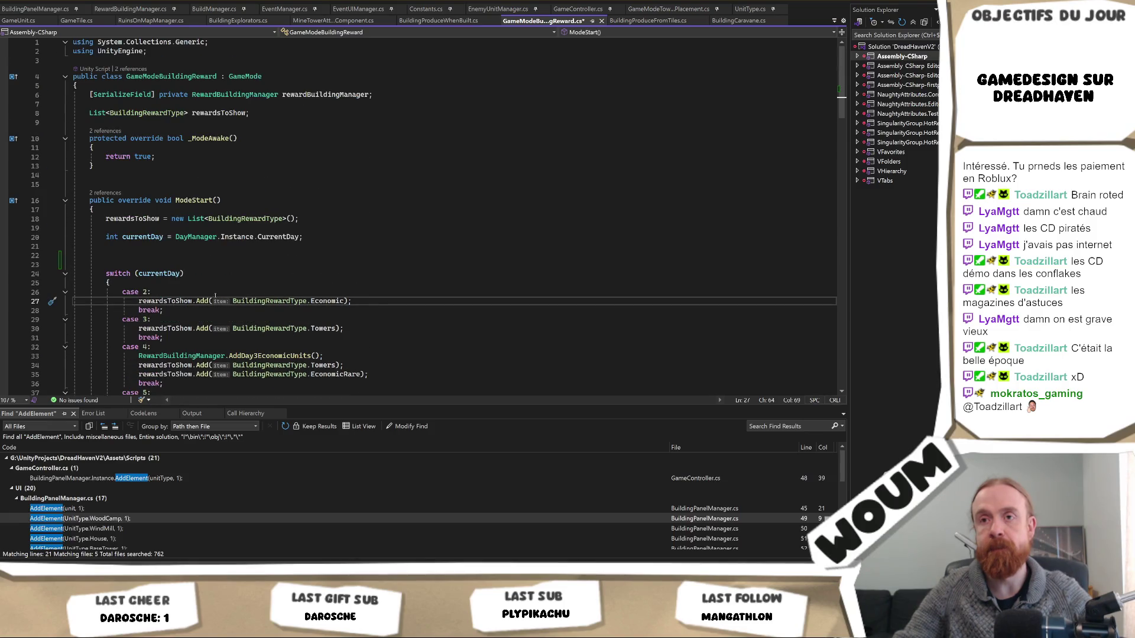
mouse_move(152, 302)
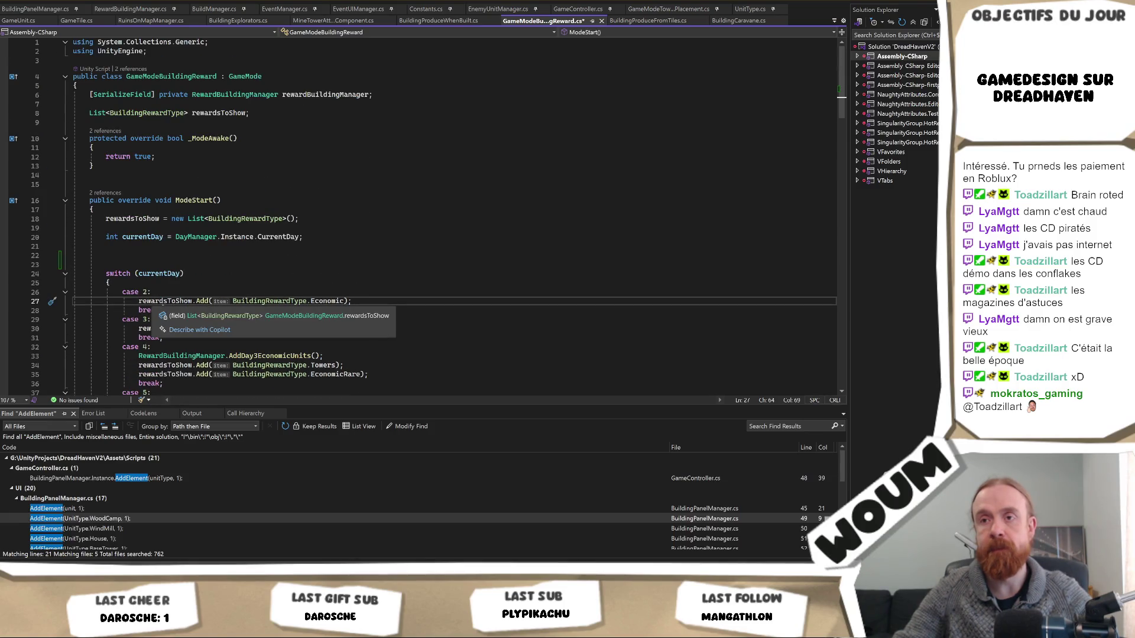
left_click(268, 302, "ctrl")
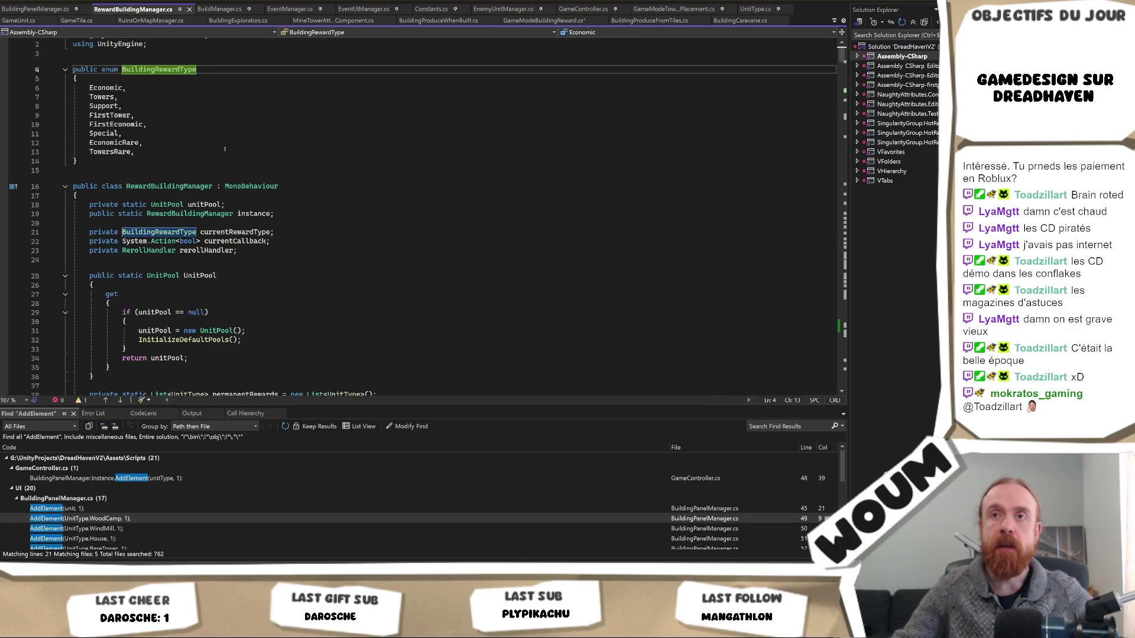
left_click(158, 151)
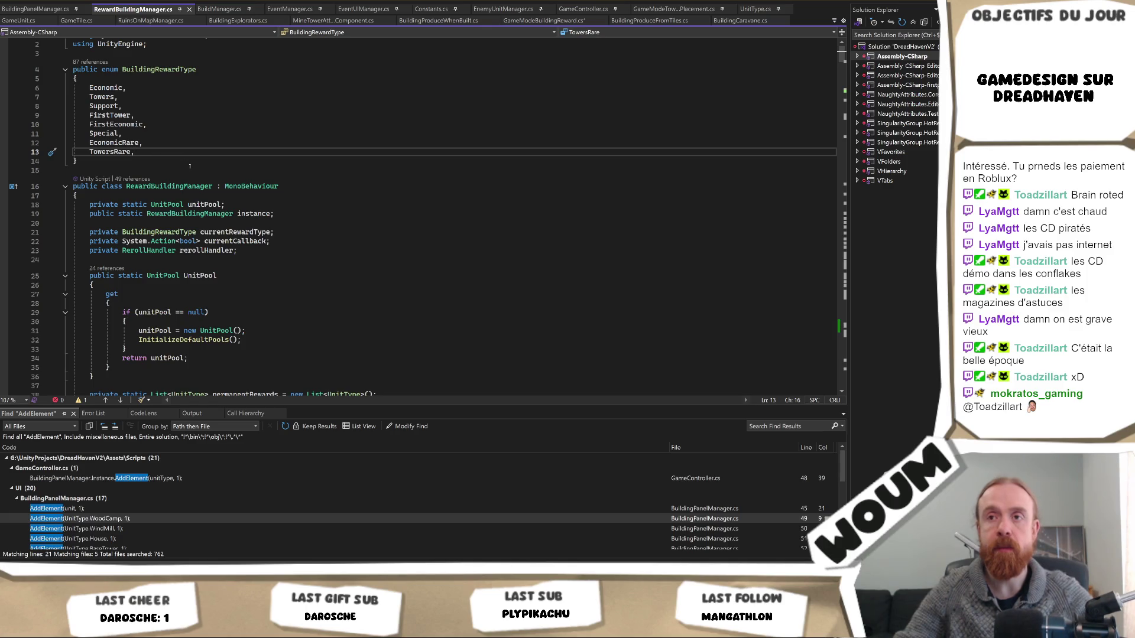
key("ctrl+minus")
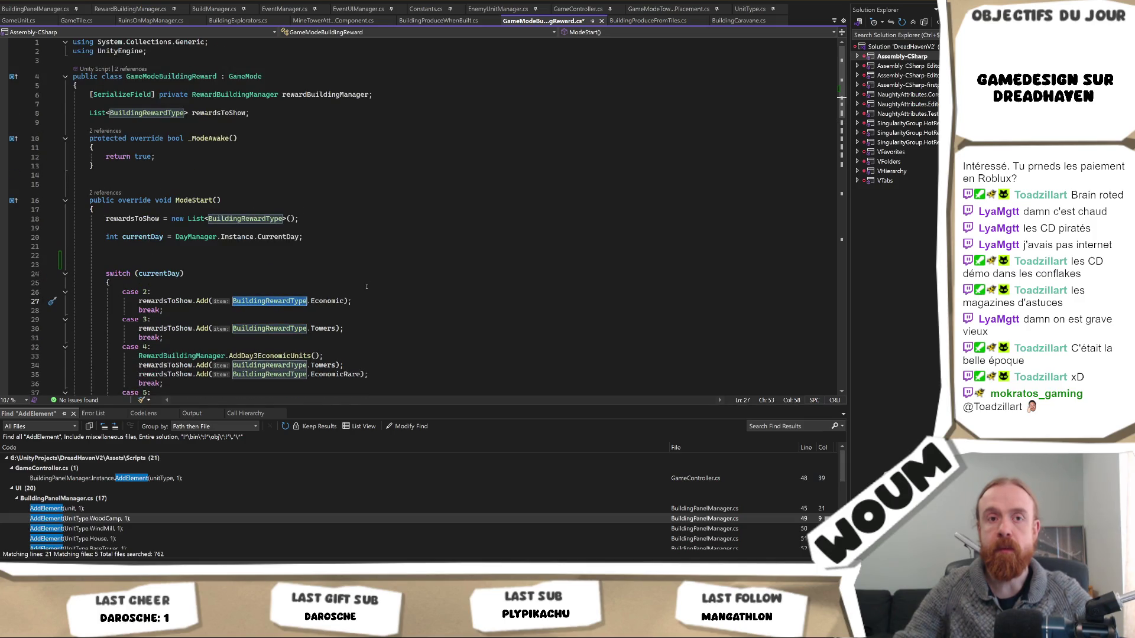
key("ctrl+Tab")
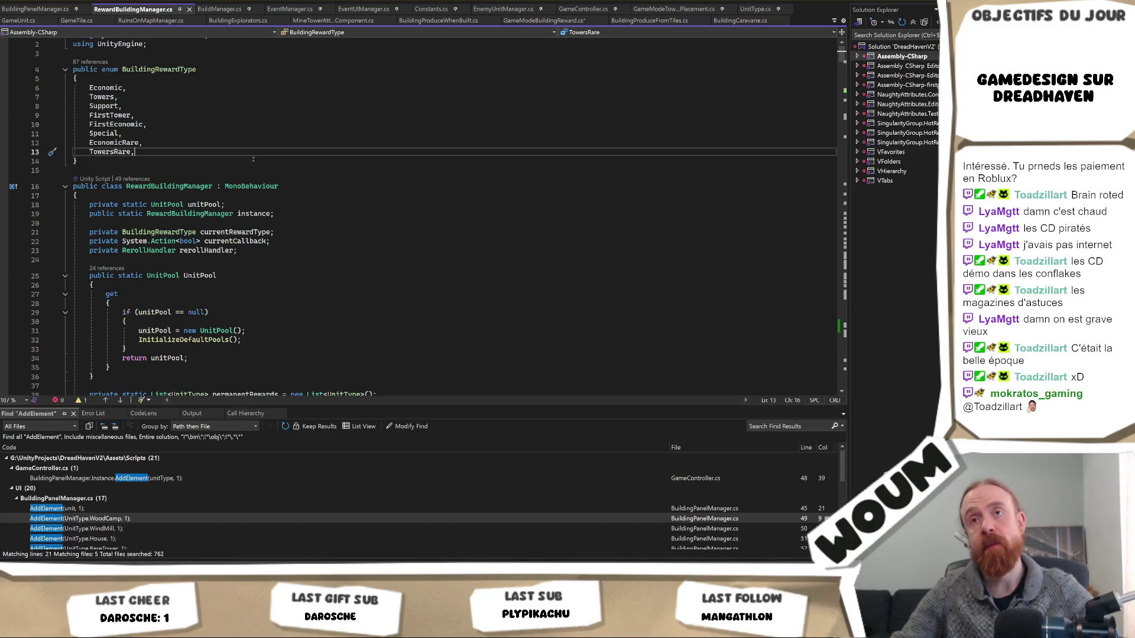
key("ctrl+Tab")
key("ctrl+Tab")
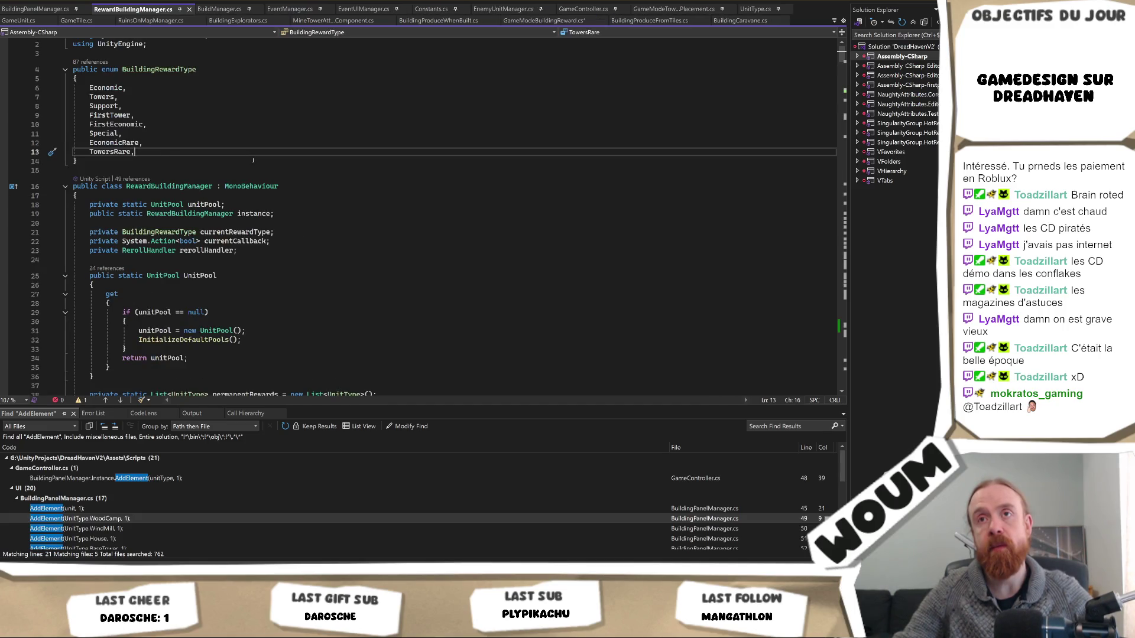
key("ctrl+Tab")
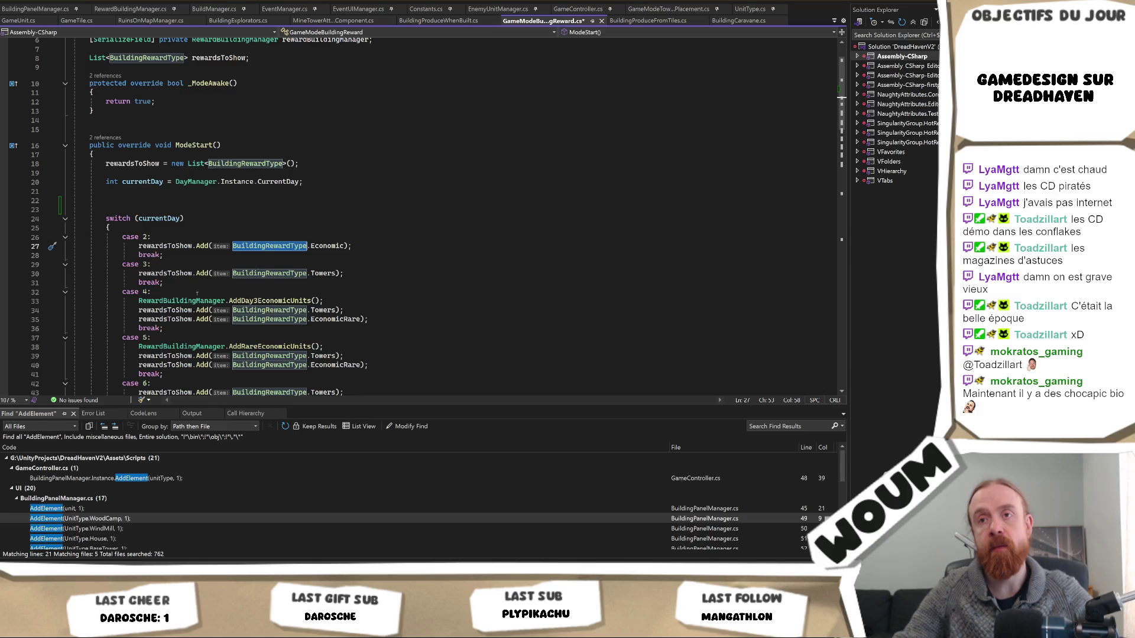
scroll(169, 253, "up", 2)
scroll(182, 240, "down", 19)
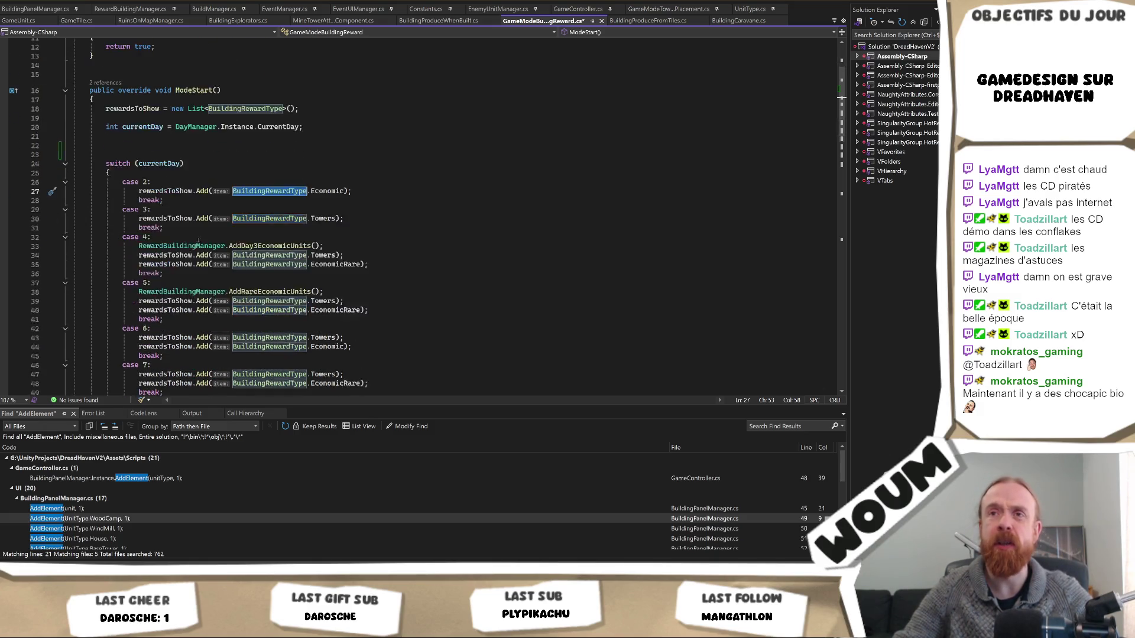
scroll(253, 273, "up", 2)
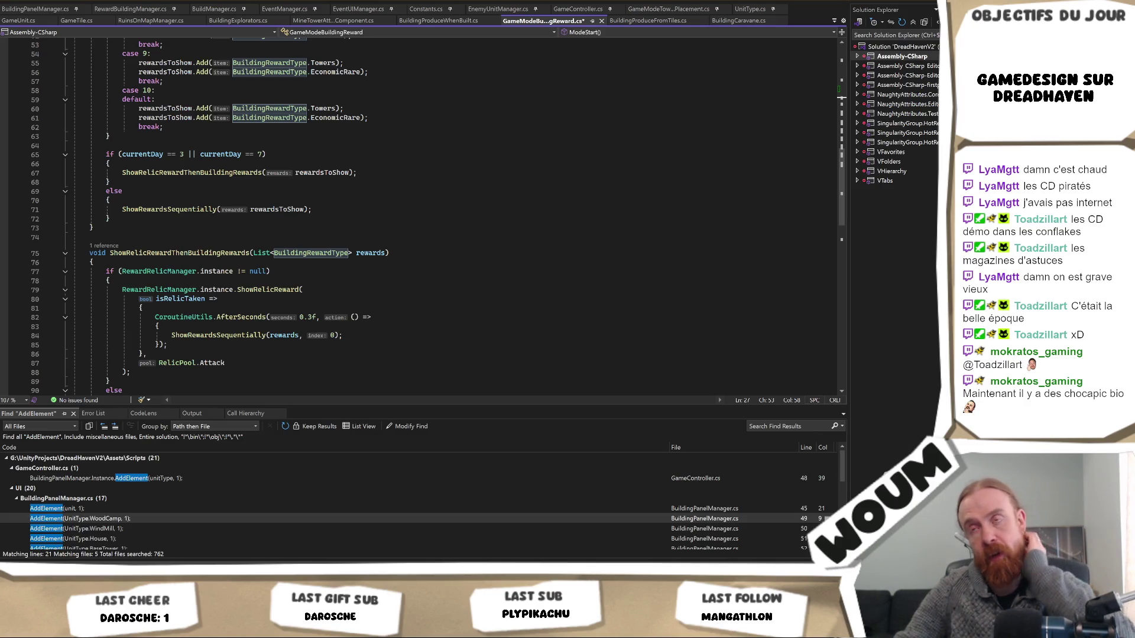
left_click(319, 200)
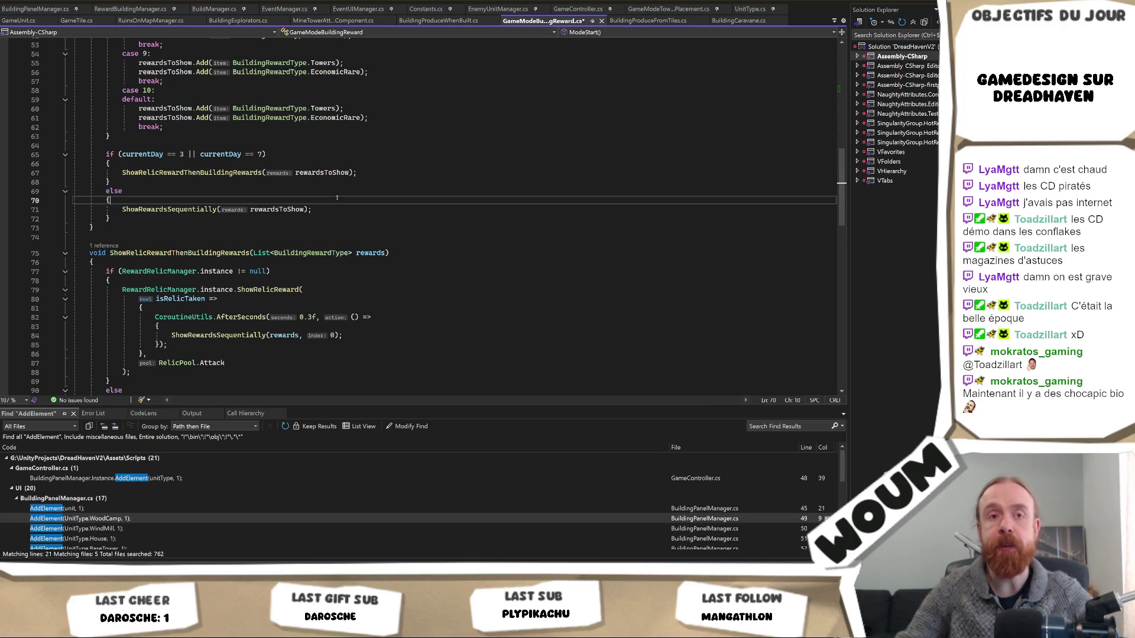
scroll(321, 227, "up", 6)
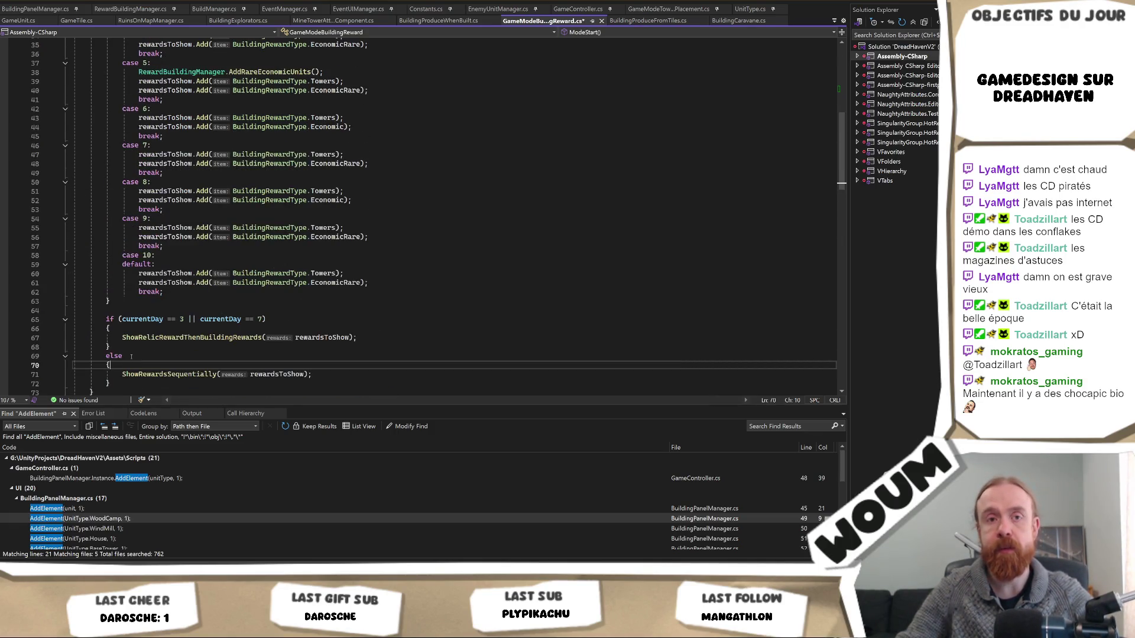
left_click(113, 349)
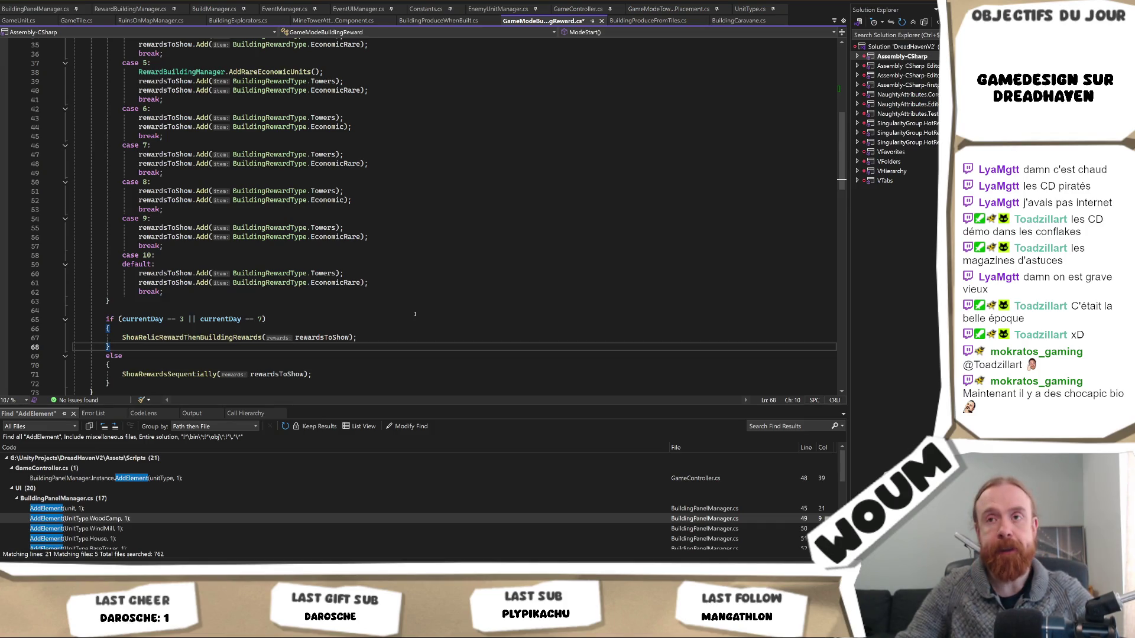
scroll(414, 314, "up", 8)
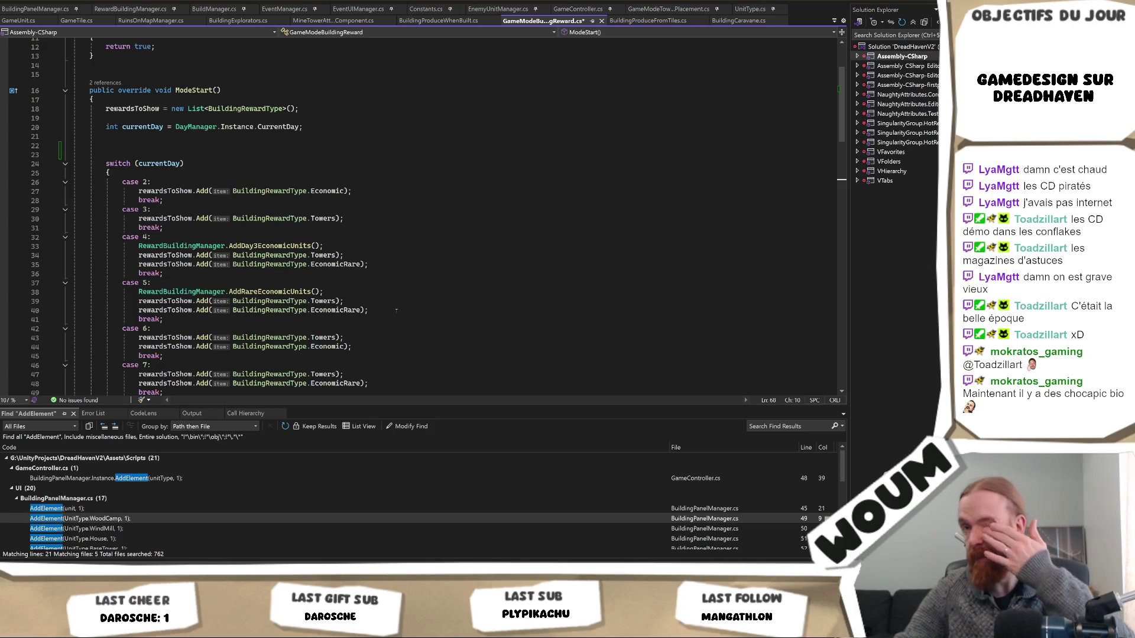
left_click(370, 191)
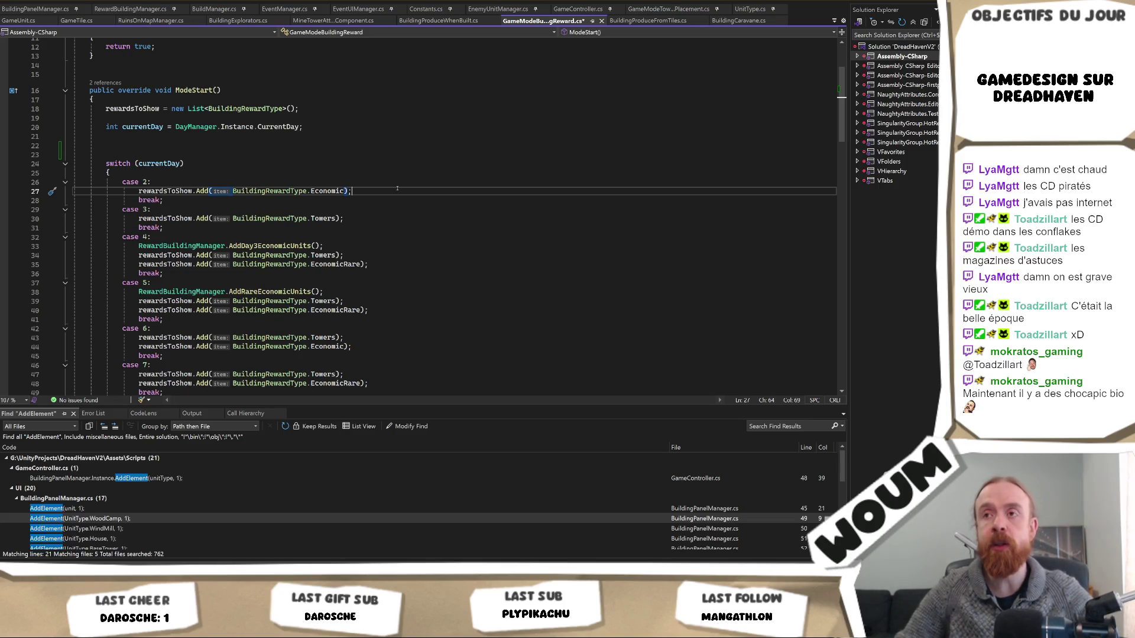
key("Left")
key("Left")
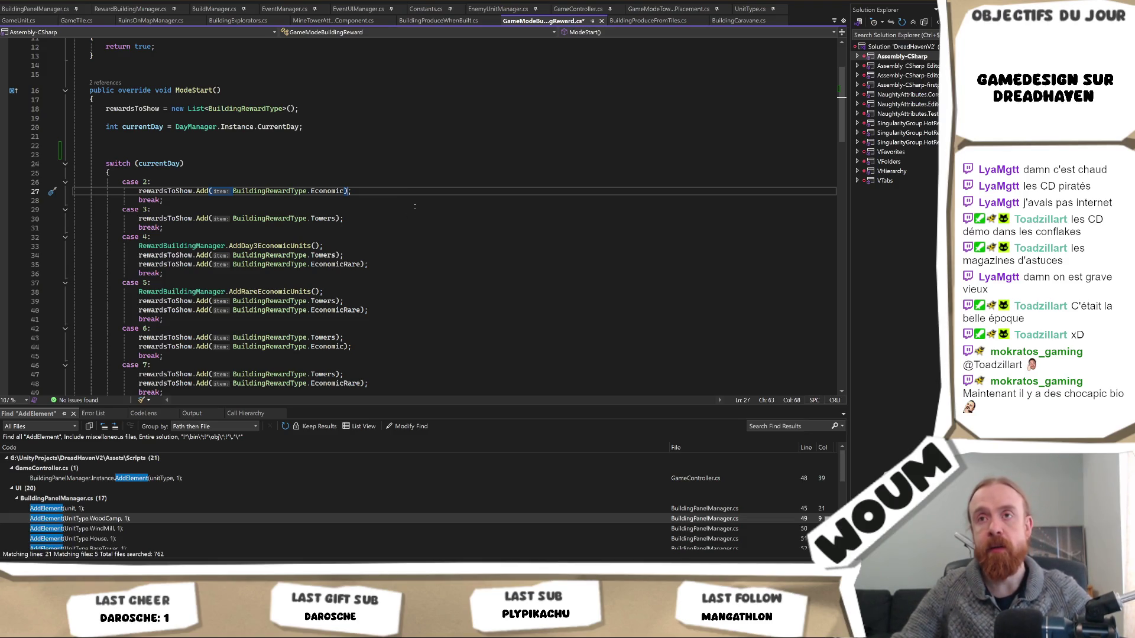
scroll(414, 205, "down", 12)
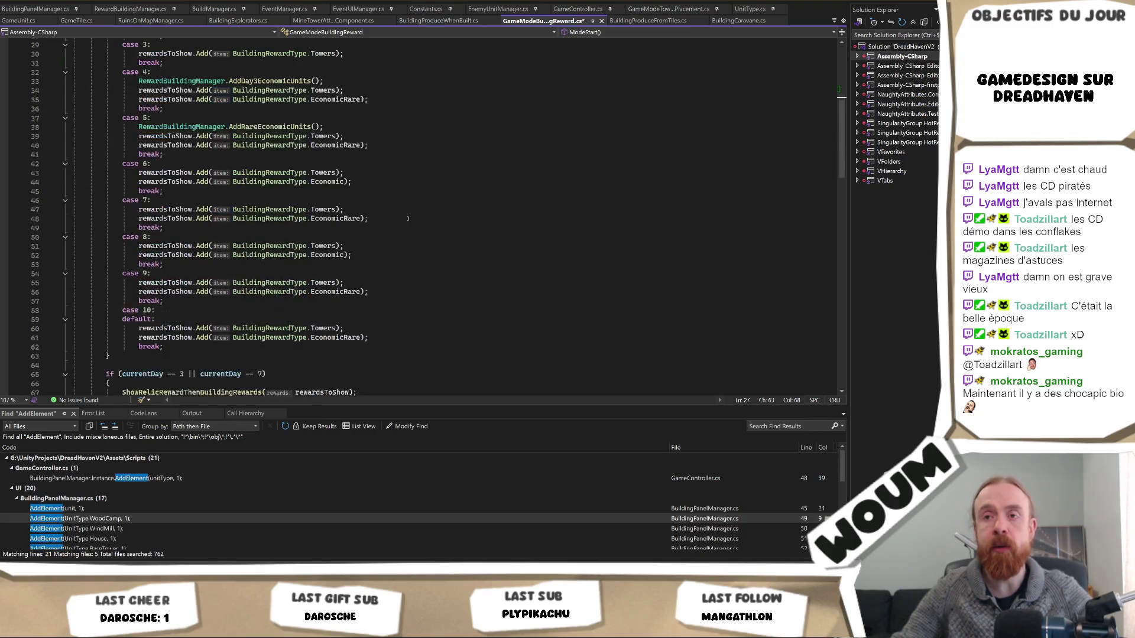
scroll(407, 218, "down", 2)
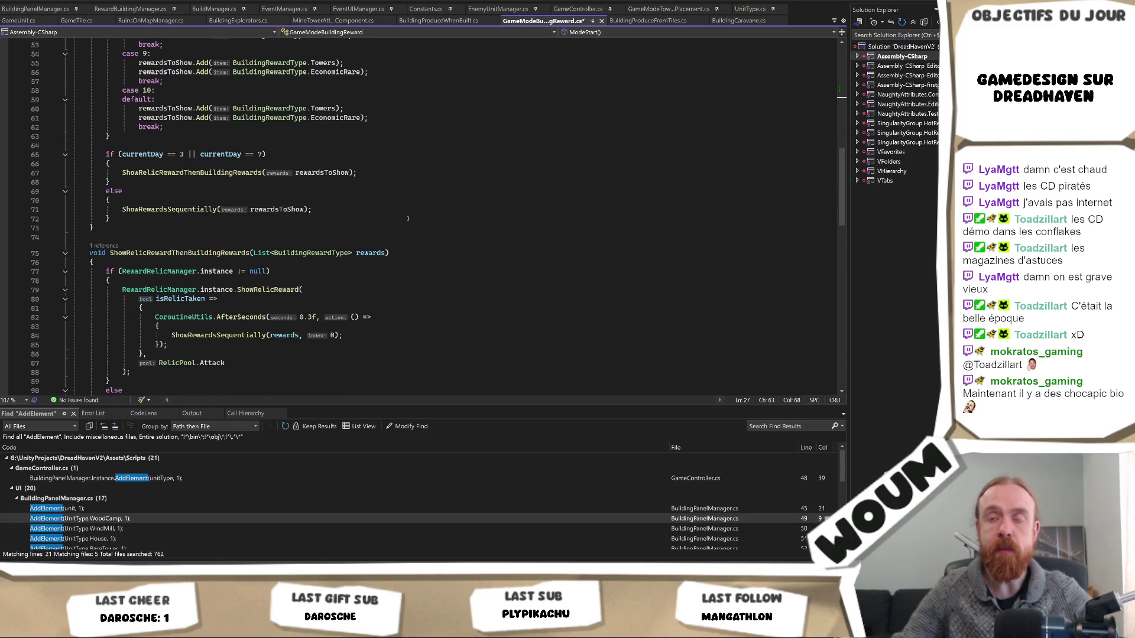
scroll(408, 219, "down", 9)
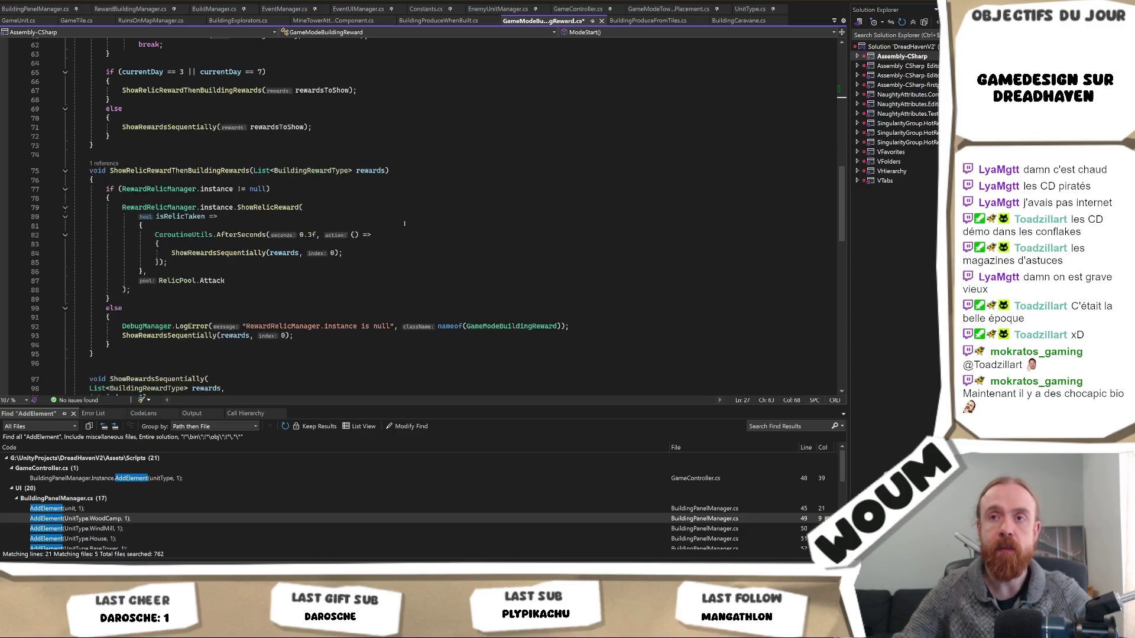
scroll(404, 223, "down", 2)
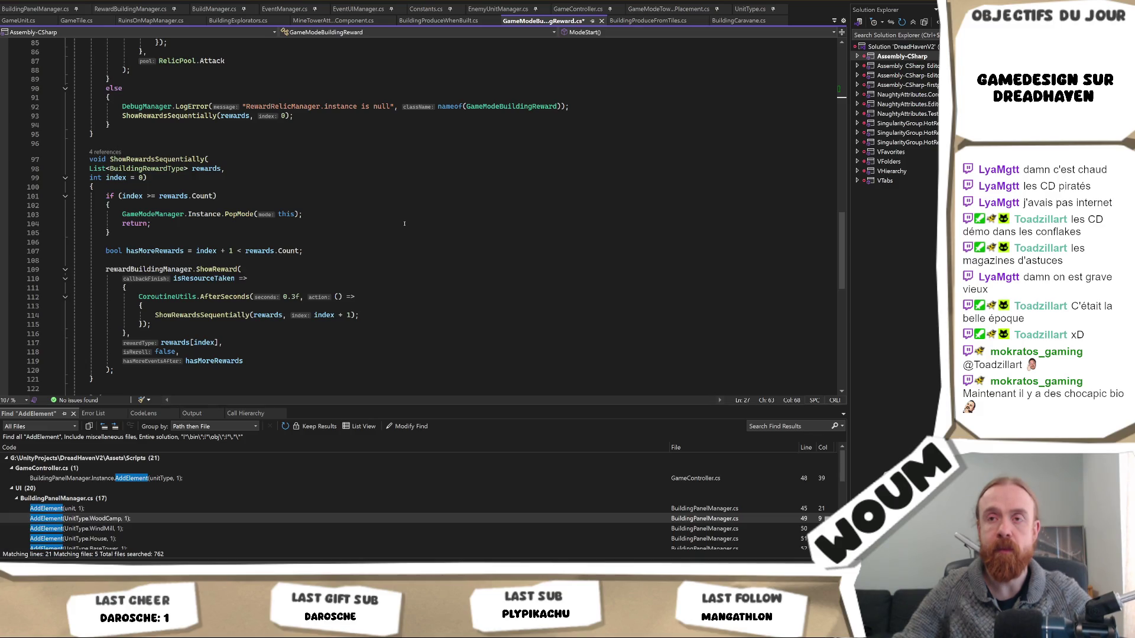
scroll(404, 224, "up", 13)
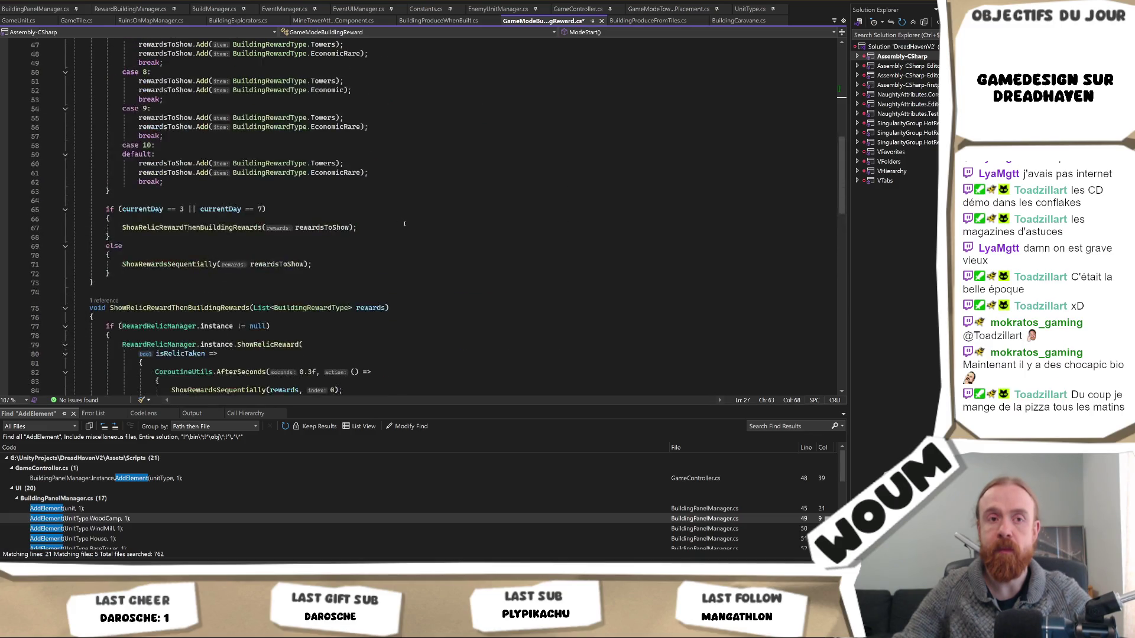
scroll(404, 224, "up", 14)
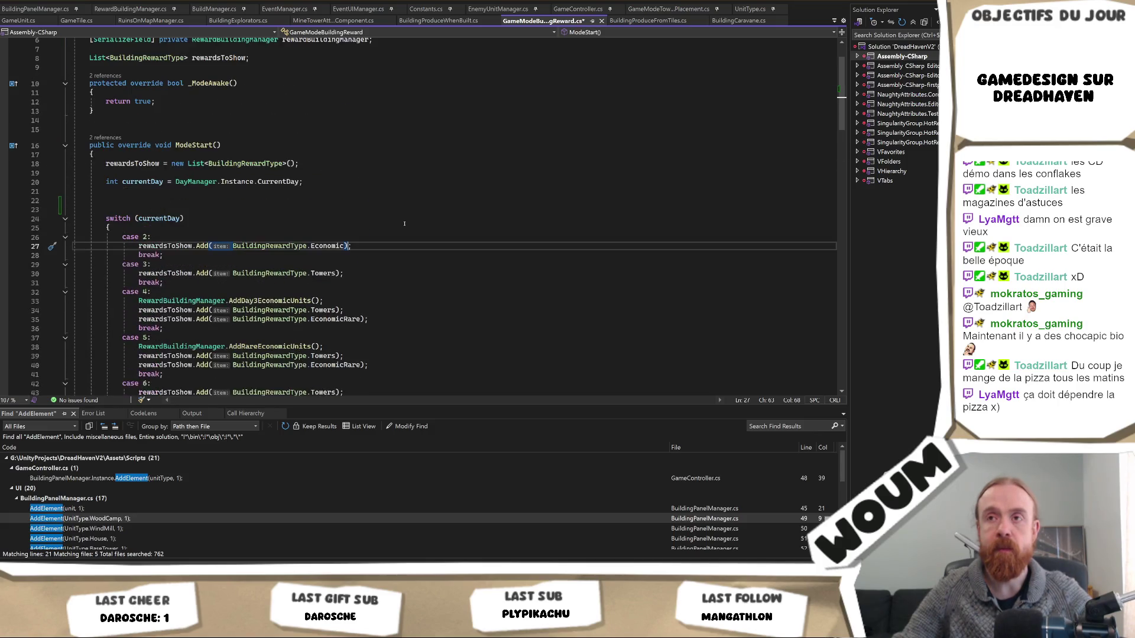
scroll(404, 225, "up", 2)
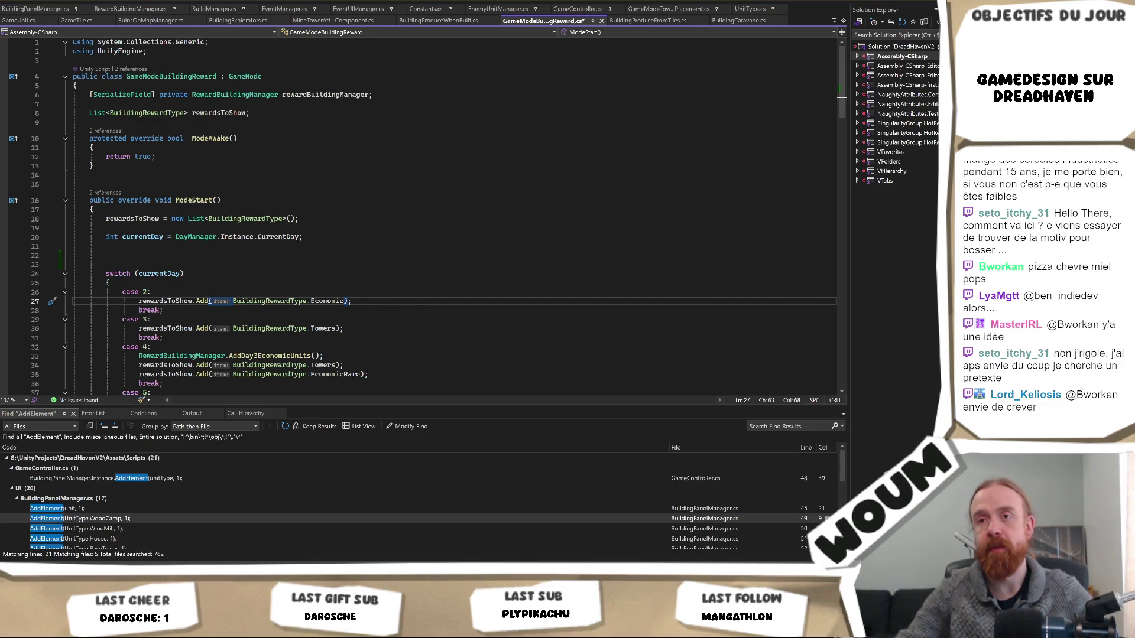
View quick info on the reward-adding call and jump to the BuildingRewardType definition
key("ctrl+k")
key("ctrl+i")
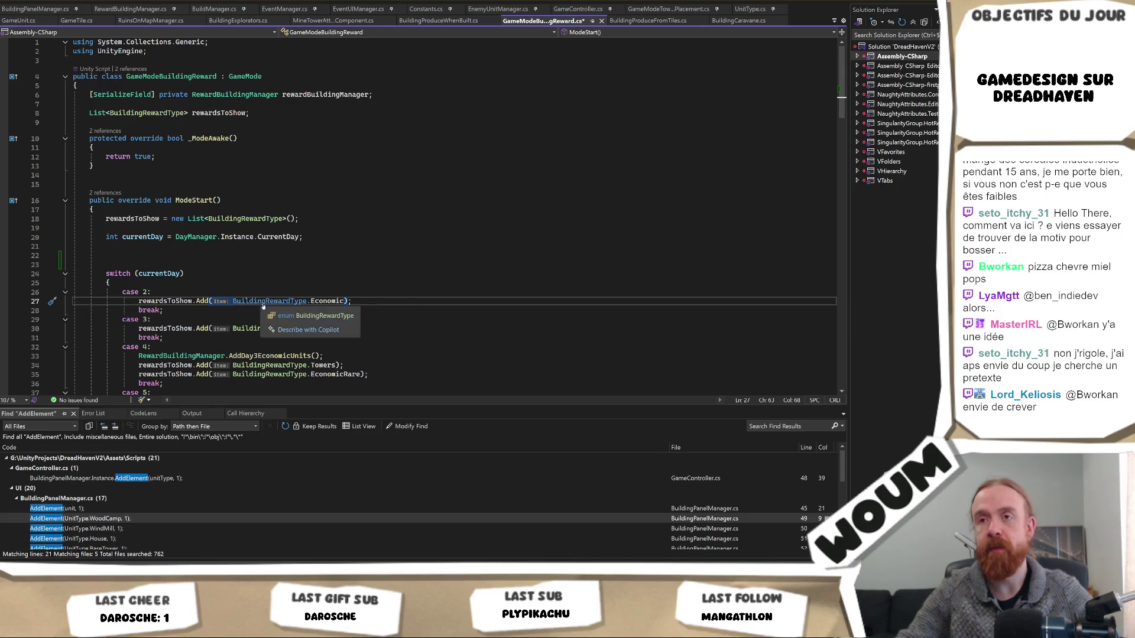
key("ctrl+Left")
key("ctrl+Left")
key("ctrl+Left")
key("F12")
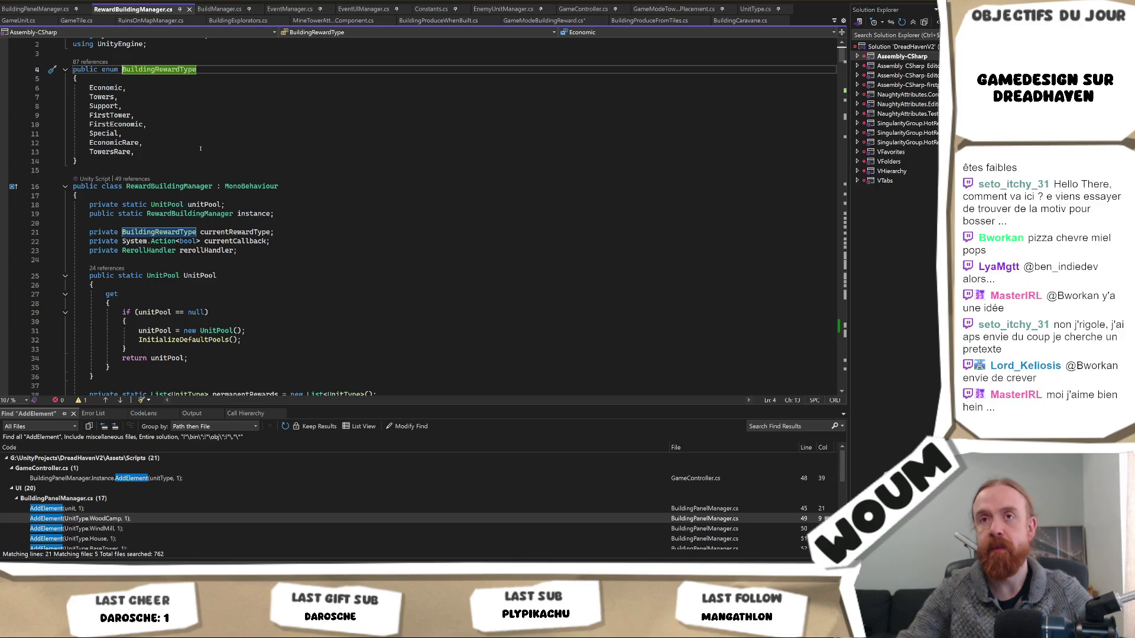
scroll(201, 151, "down", 14)
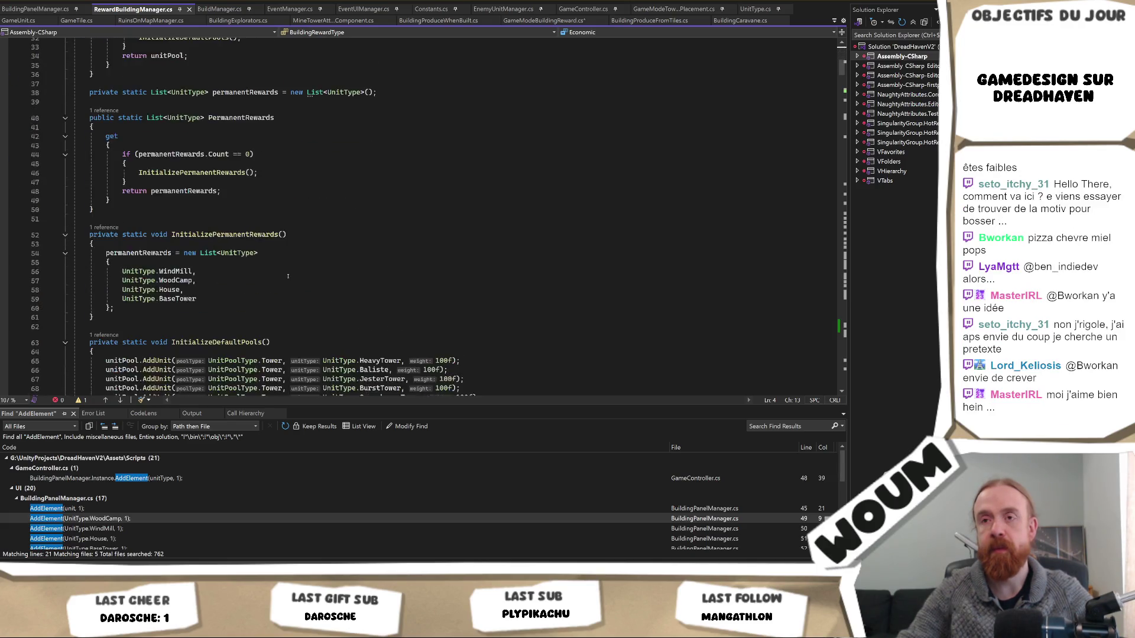
scroll(288, 277, "down", 6)
scroll(288, 277, "up", 15)
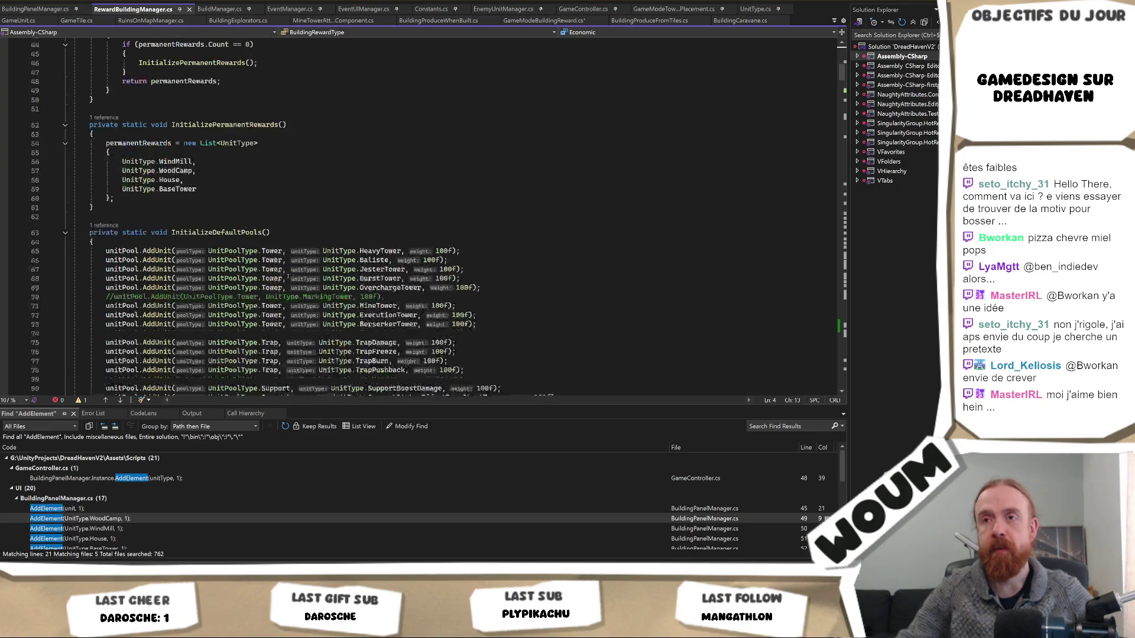
Return to GameModeBuildingReward, reopen the BuildingRewardType enum, and add a line after TowersRare
key("ctrl+Tab")
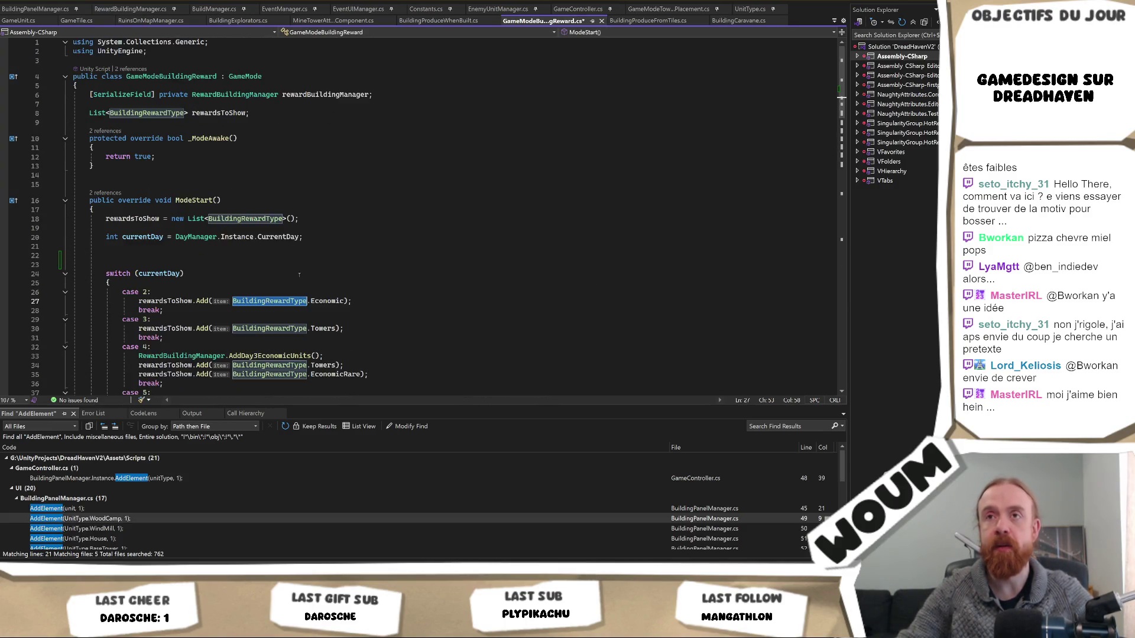
scroll(355, 298, "down", 5)
scroll(355, 298, "down", 13)
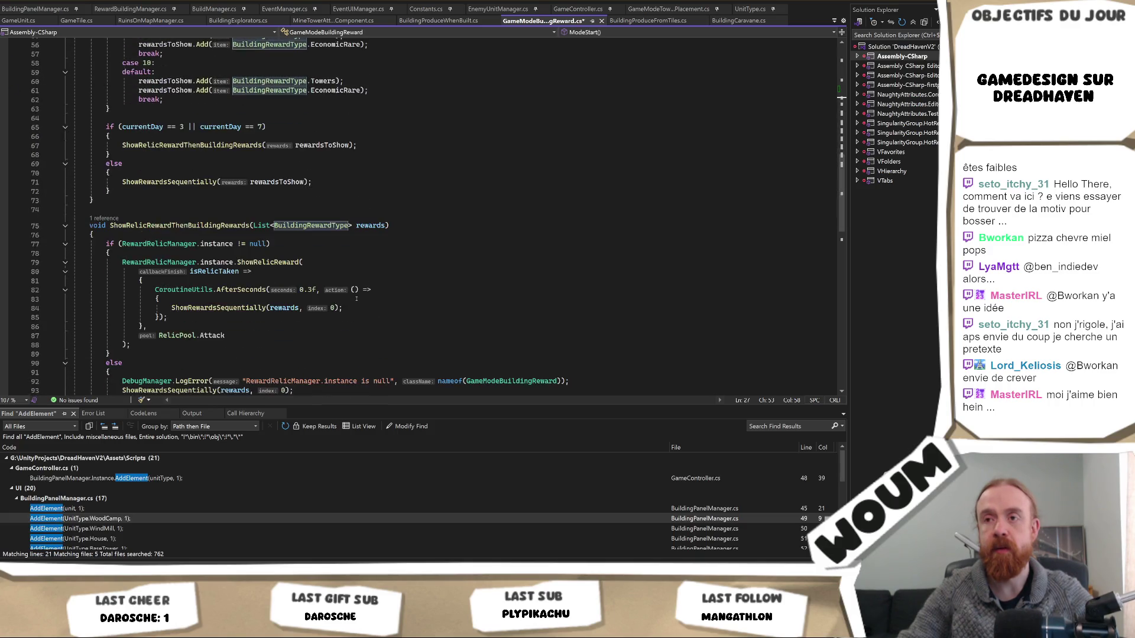
scroll(357, 299, "up", 5)
scroll(357, 299, "up", 13)
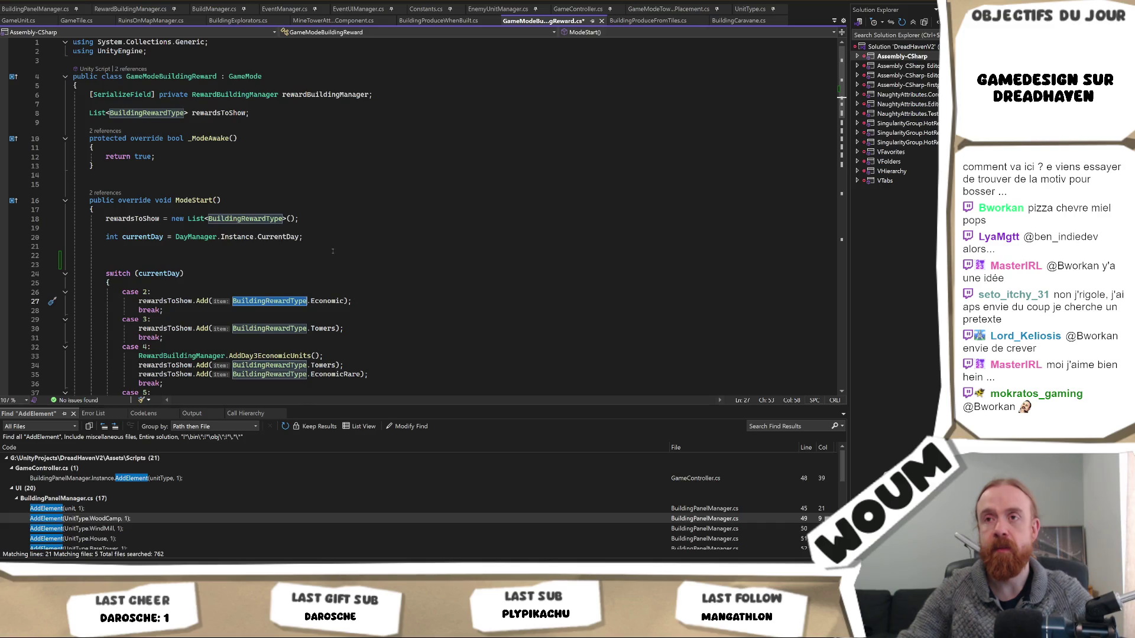
left_click(245, 218, "ctrl")
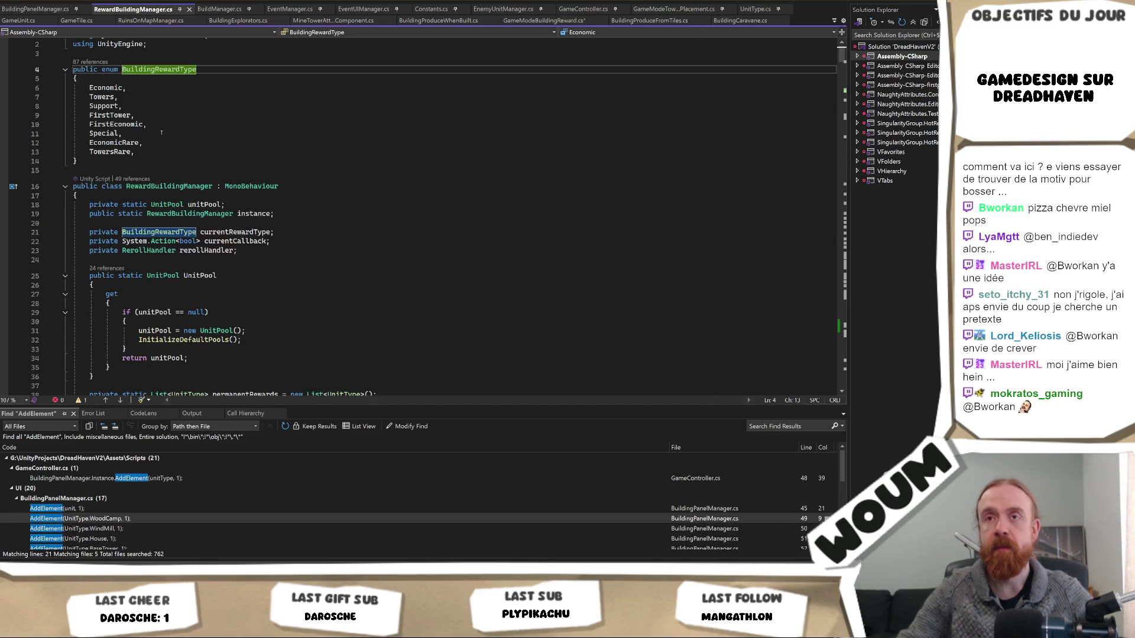
left_click(220, 152)
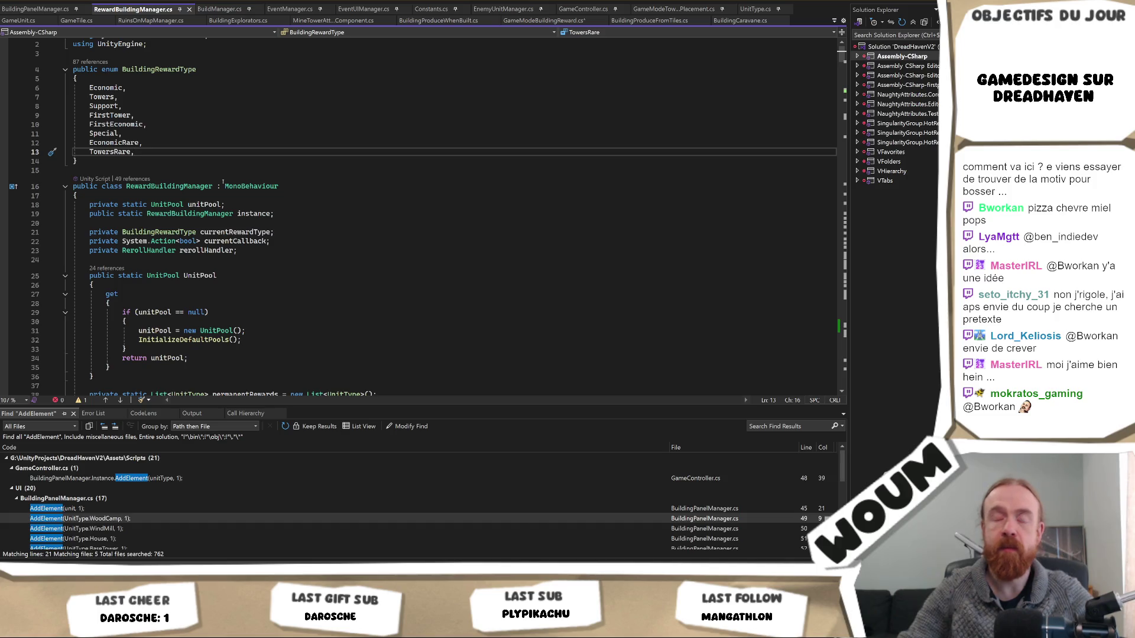
key("Return")
key("Return")
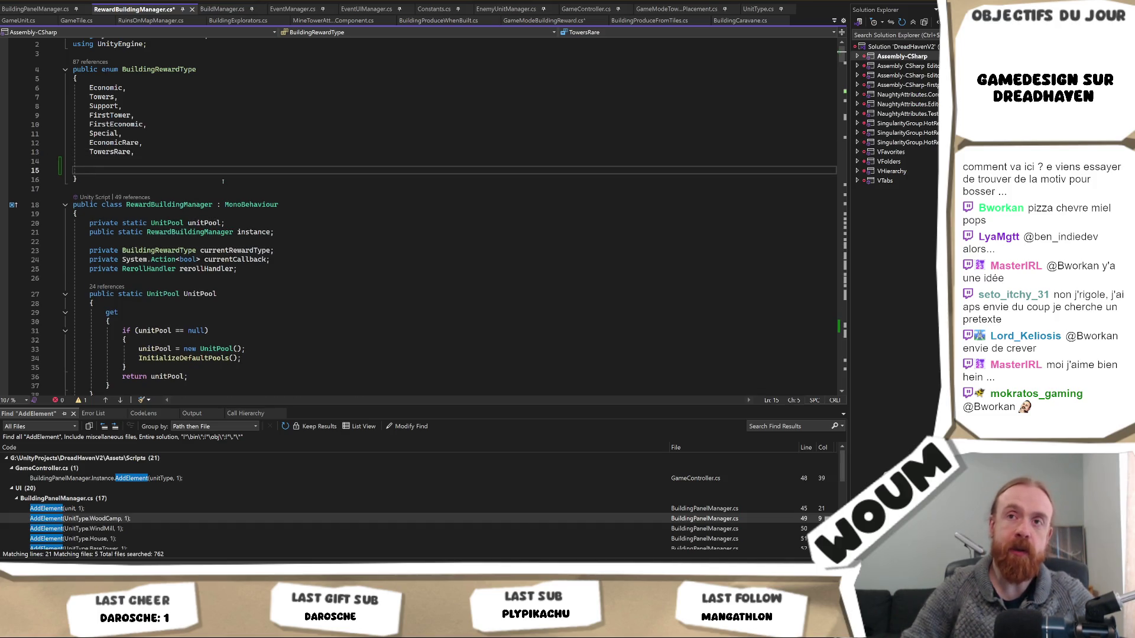
Add the entry 'DaySelfManage = 1000' to the BuildingRewardType enum
key("Return")
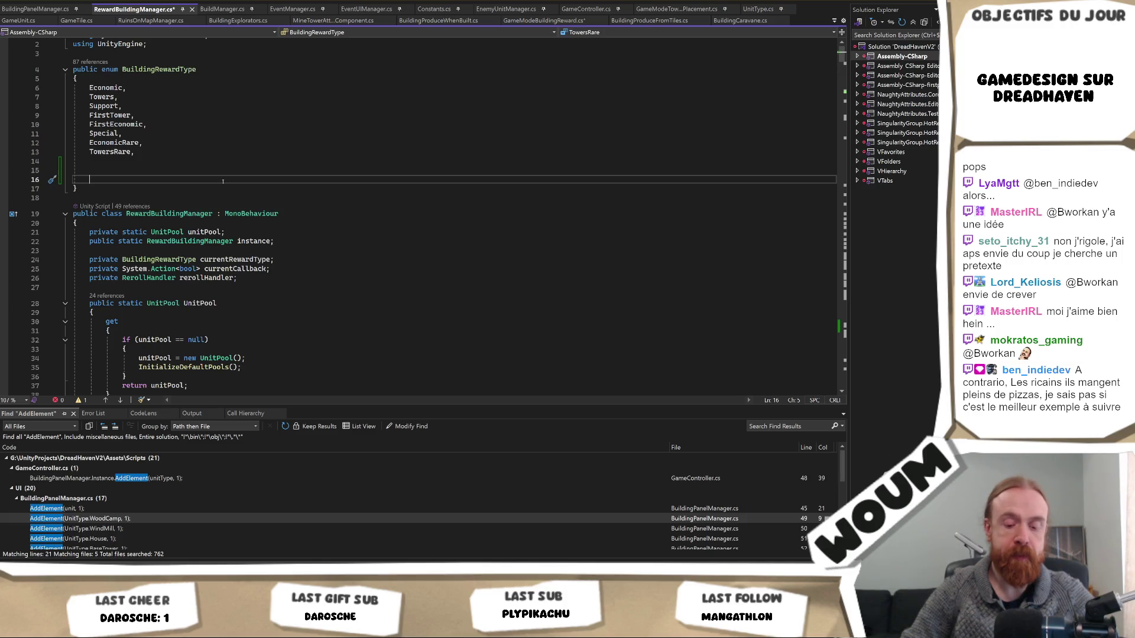
type("DaySelfM")
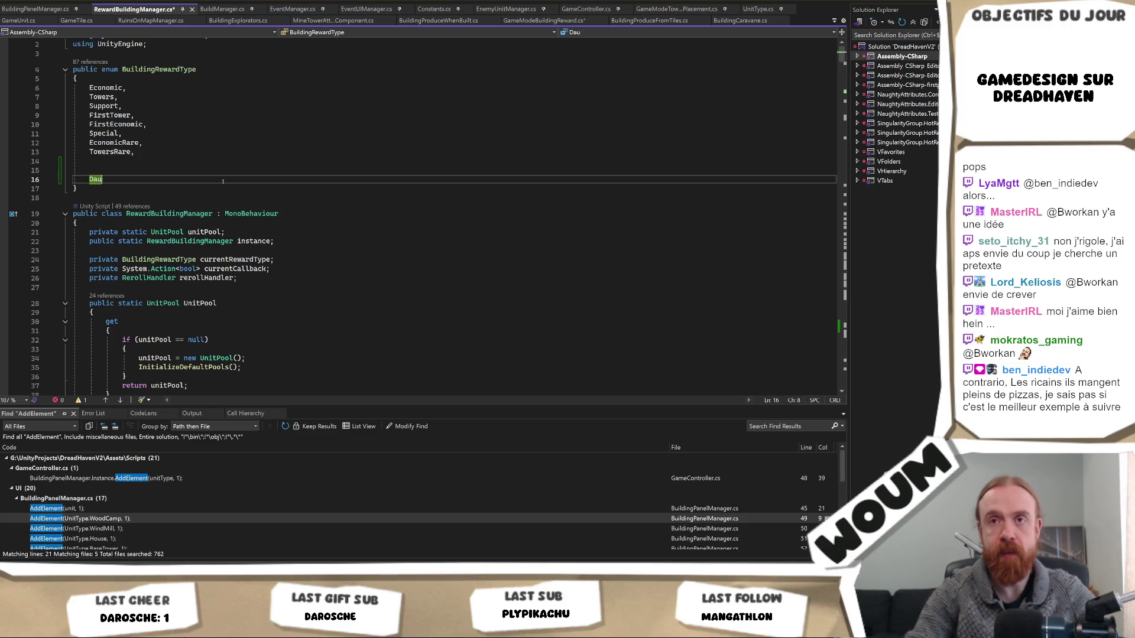
type("anage")
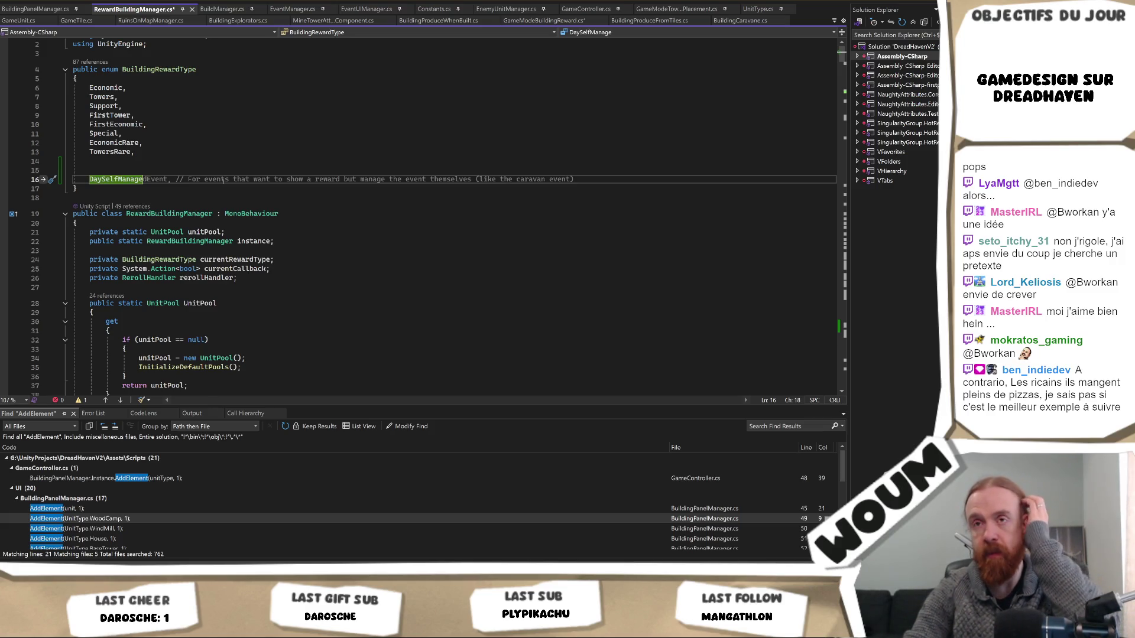
type(",")
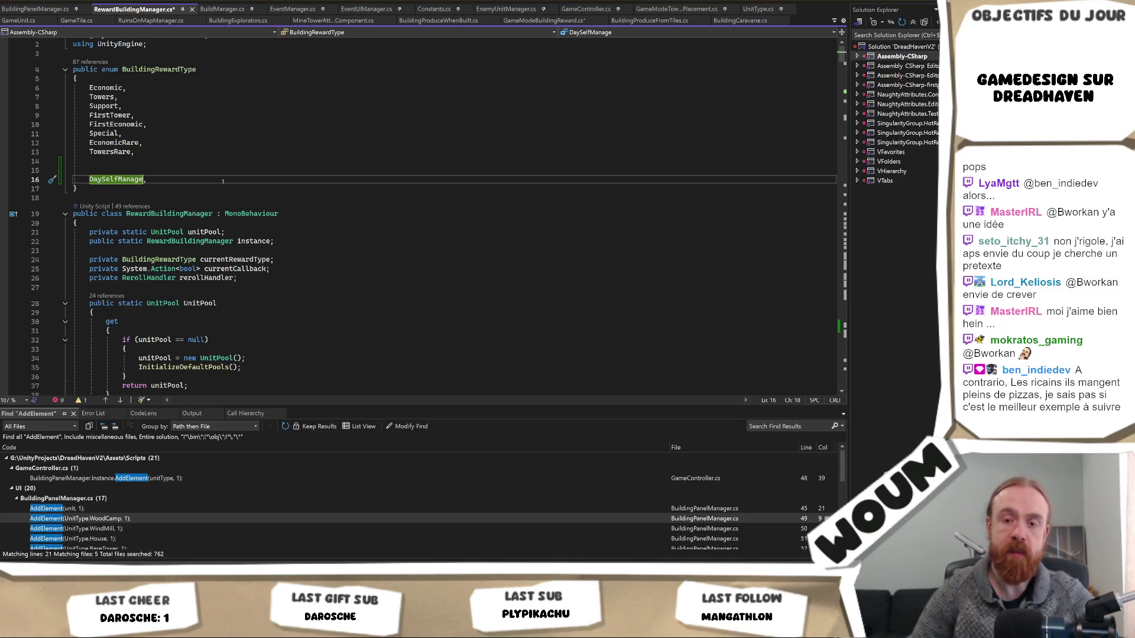
type(" = 1000")
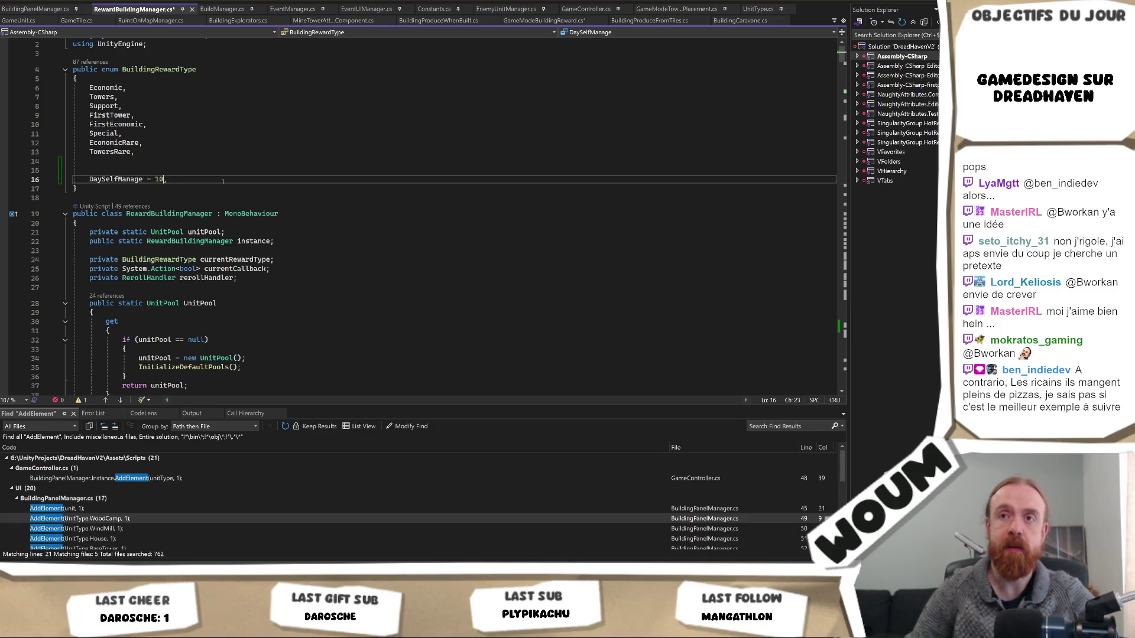
key("Left")
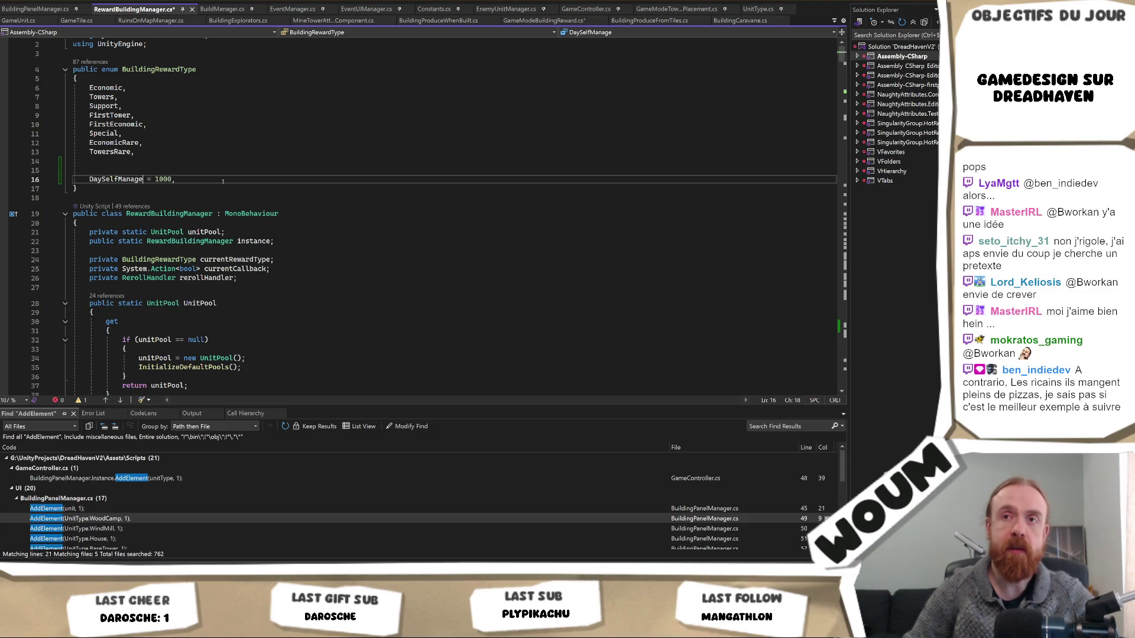
Run Find All References on the TowersRare enum entry
left_click(128, 171)
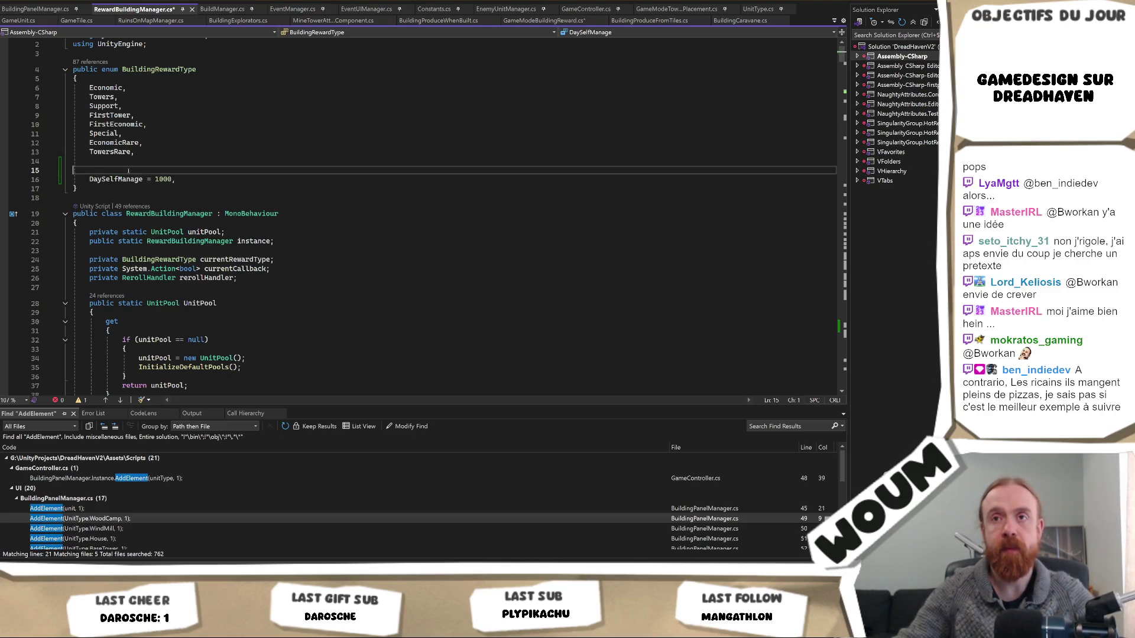
left_click(120, 180)
right_click(120, 157)
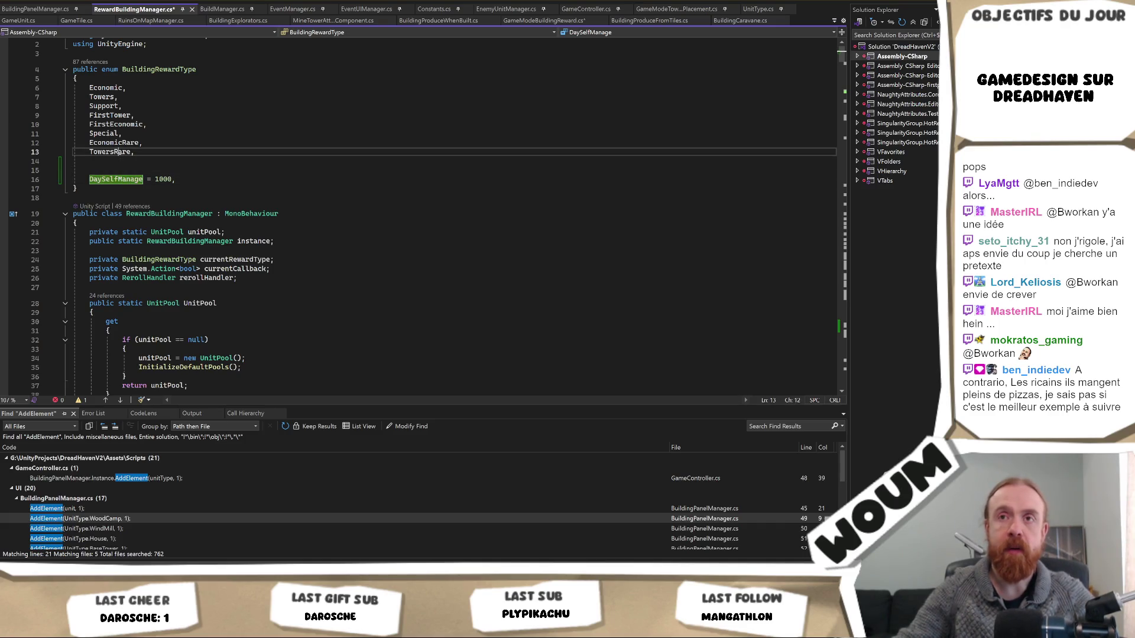
left_click(162, 257)
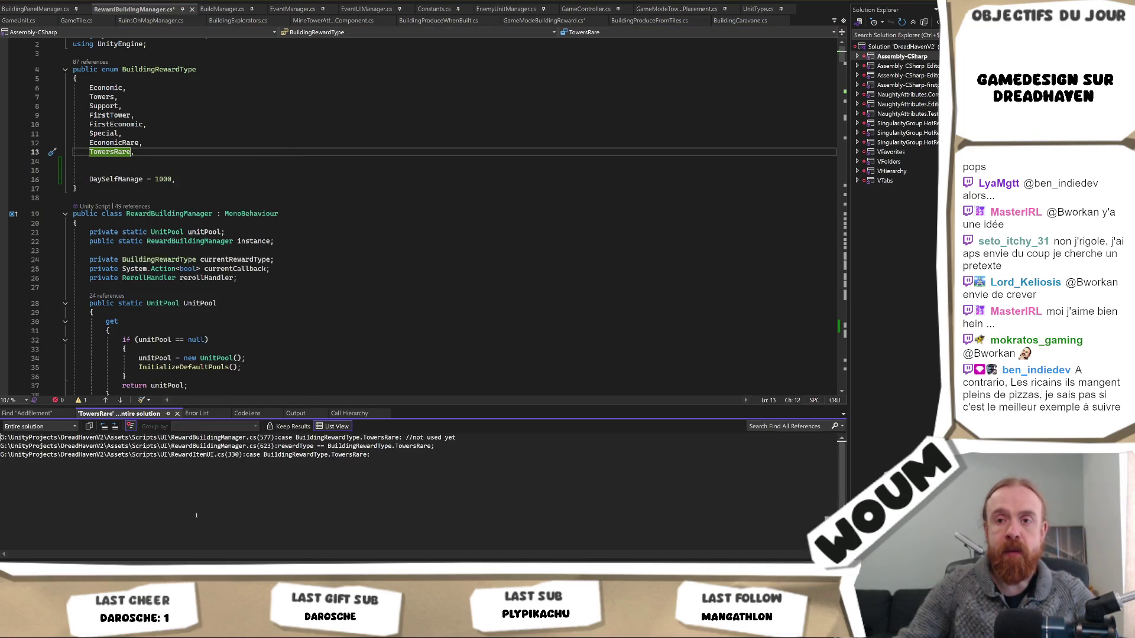
Visit the three TowersRare references, ending at the unused line 577 case in ShowReward
double_click(353, 454)
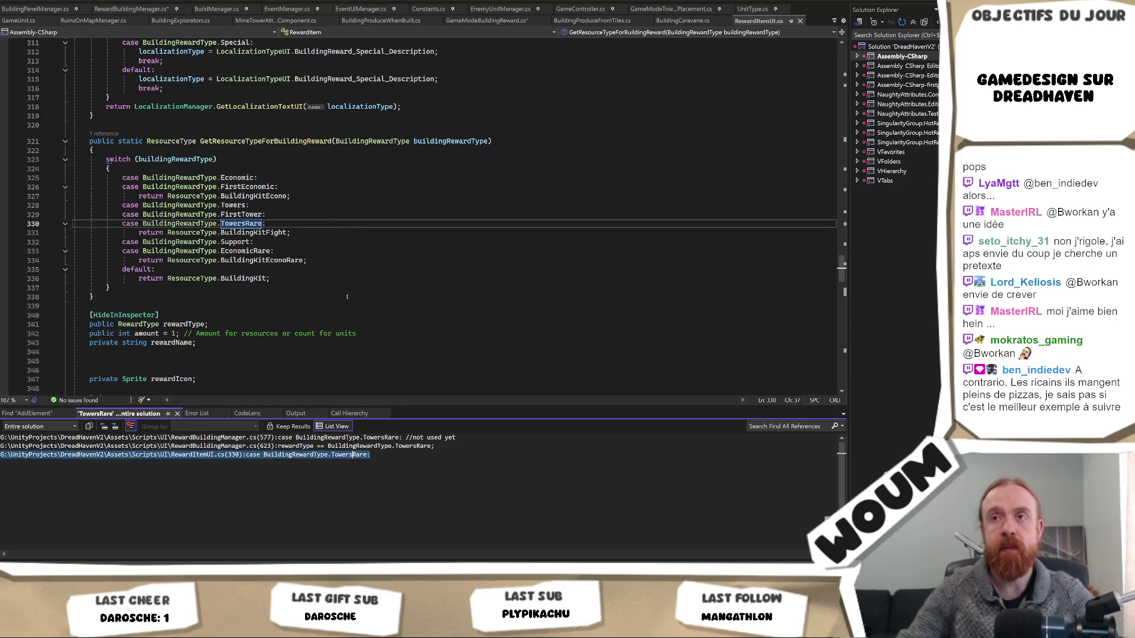
double_click(393, 445)
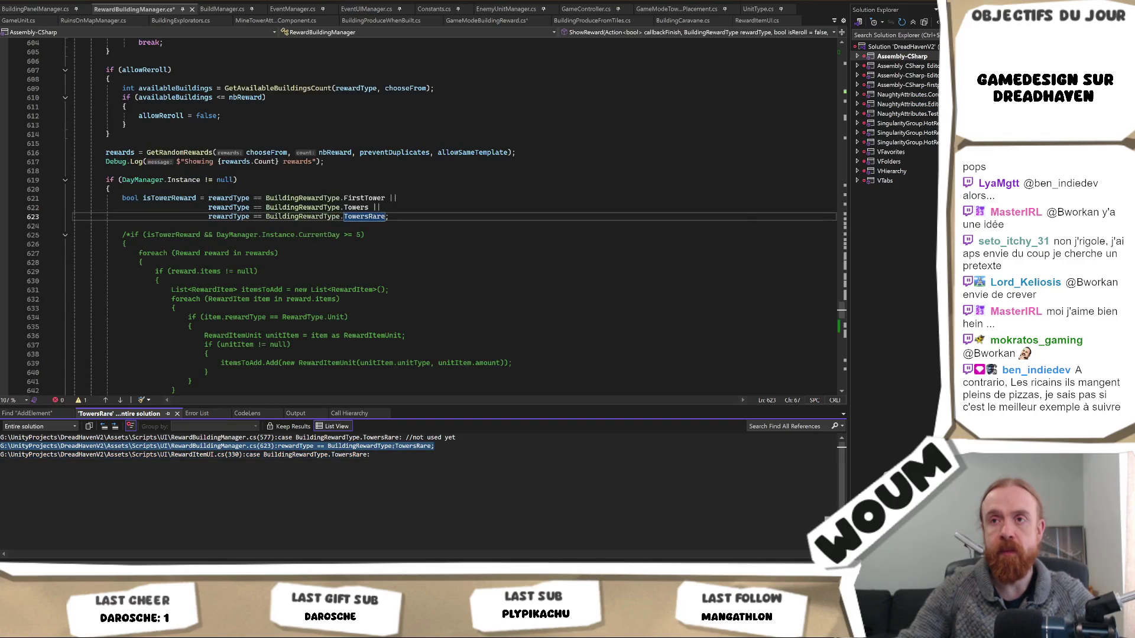
double_click(395, 437)
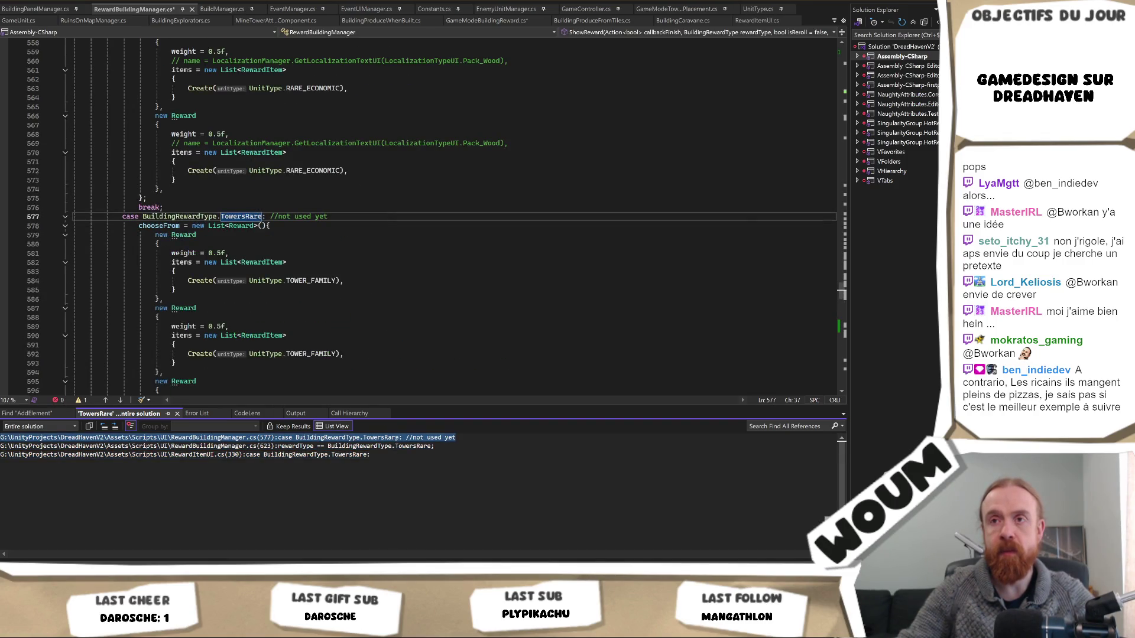
scroll(249, 243, "up", 4)
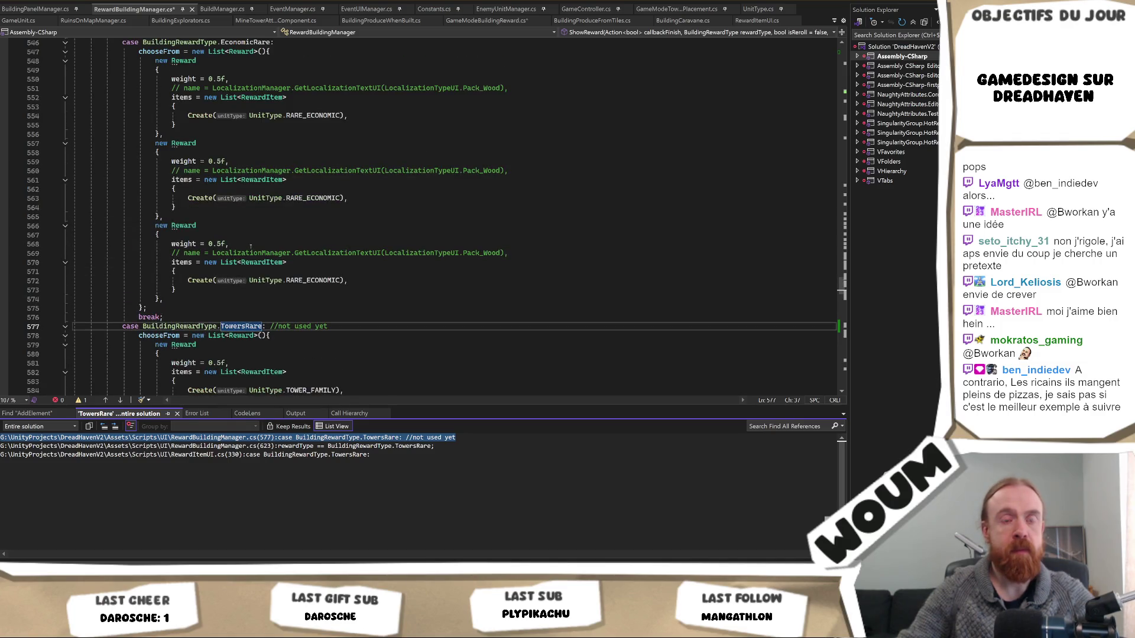
scroll(250, 247, "up", 3)
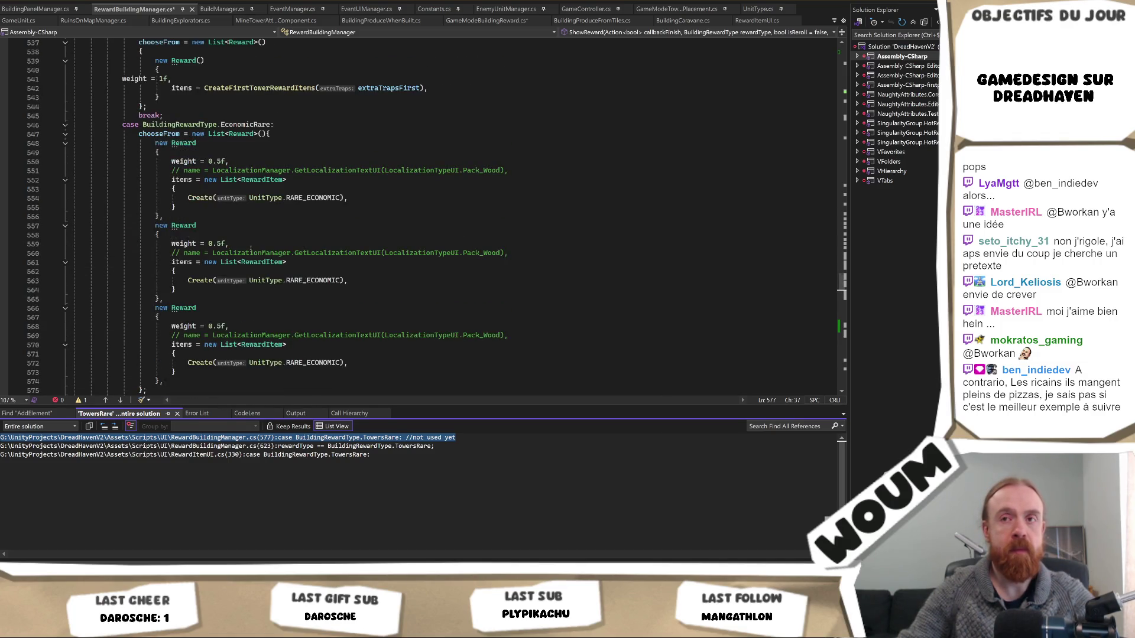
scroll(250, 246, "up", 4)
scroll(251, 248, "up", 20)
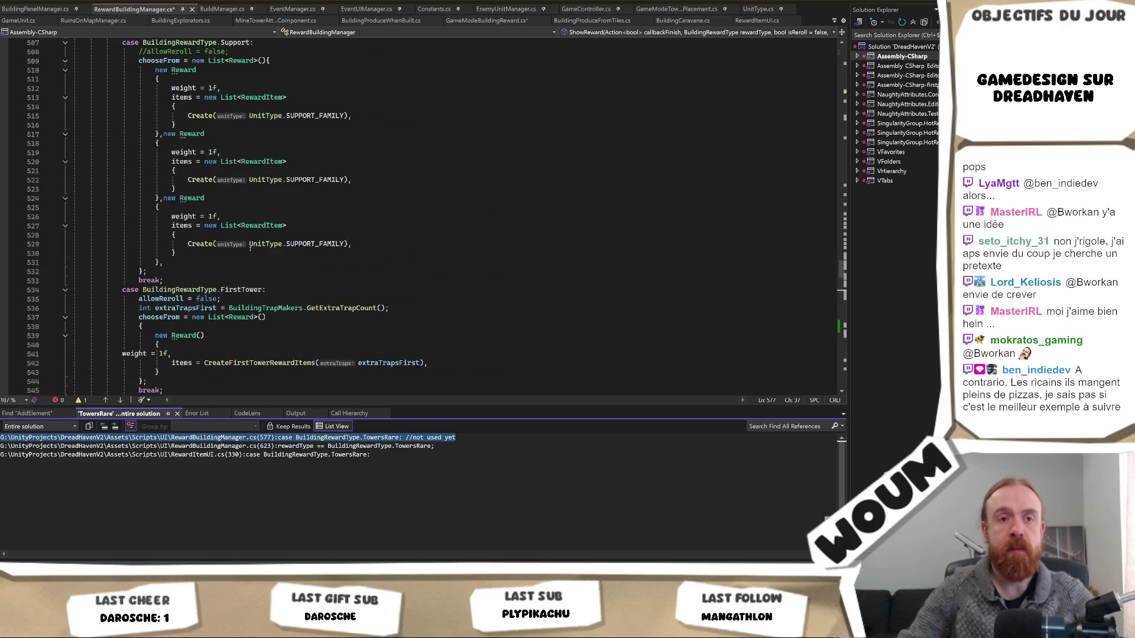
scroll(251, 251, "up", 20)
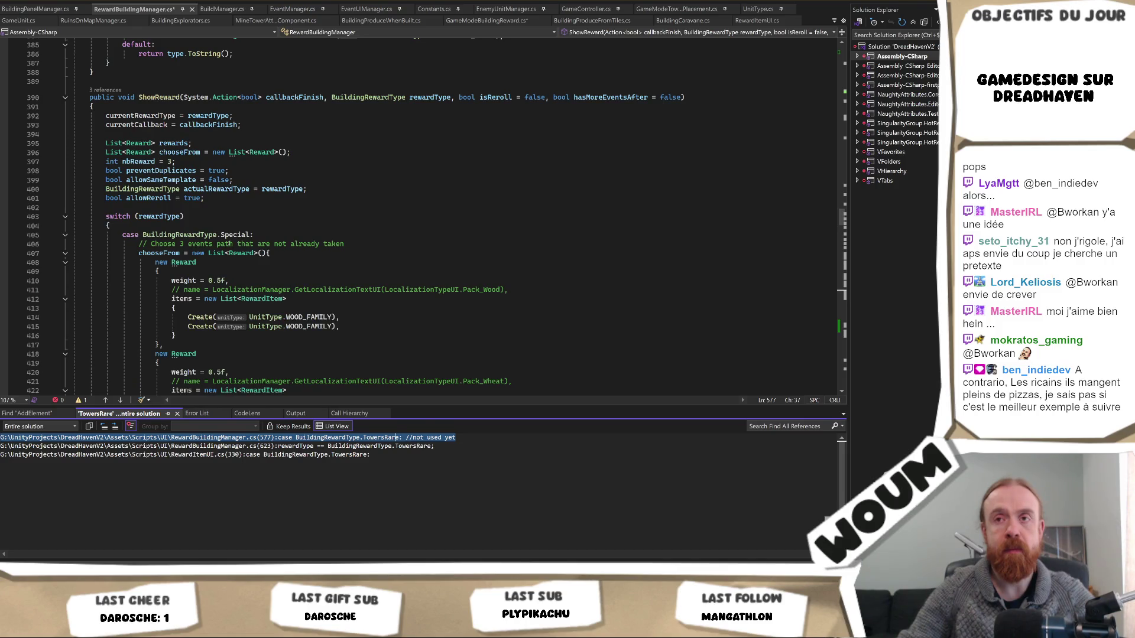
Add blank lines below the rewardType switch block in ShowReward
left_click(66, 217)
left_click(169, 226)
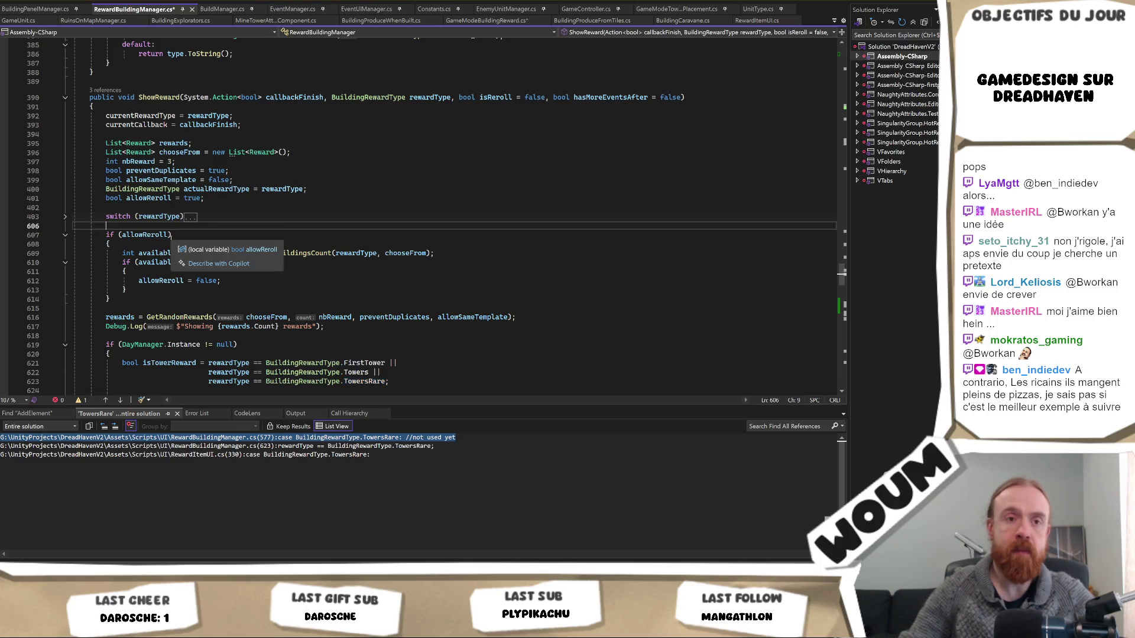
key("Return")
key("Return")
key("Up")
Collapse the rewardType switch block to one line and place the cursor beneath it
left_click_drag(85, 217, 74, 225)
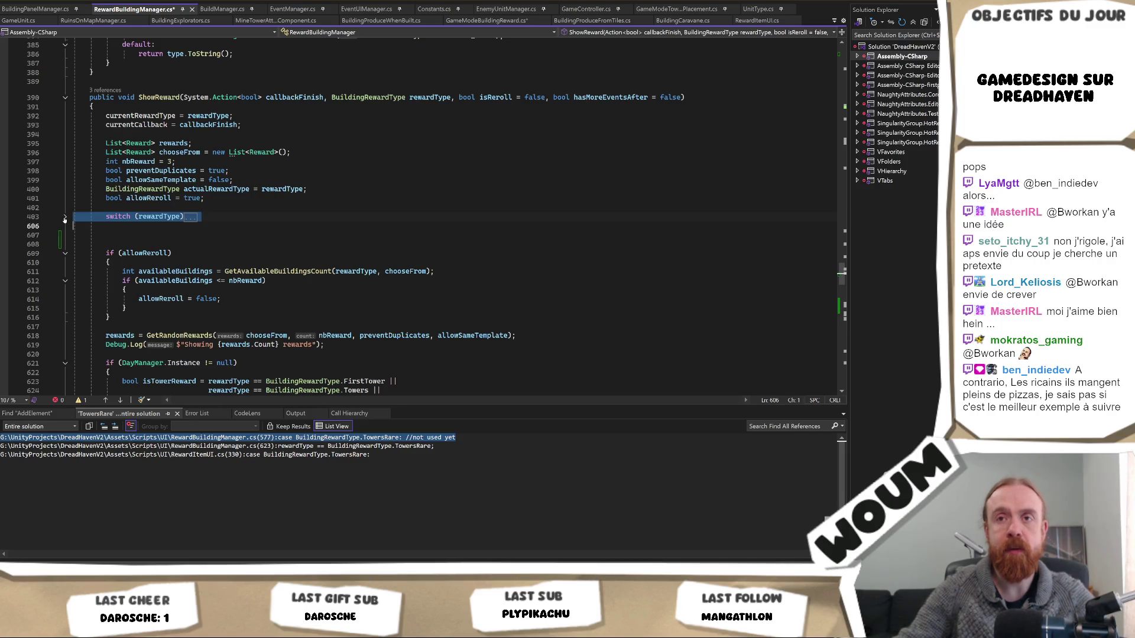
key("ctrl+m")
key("ctrl+m")
scroll(74, 226, "down", 10)
scroll(175, 280, "down", 20)
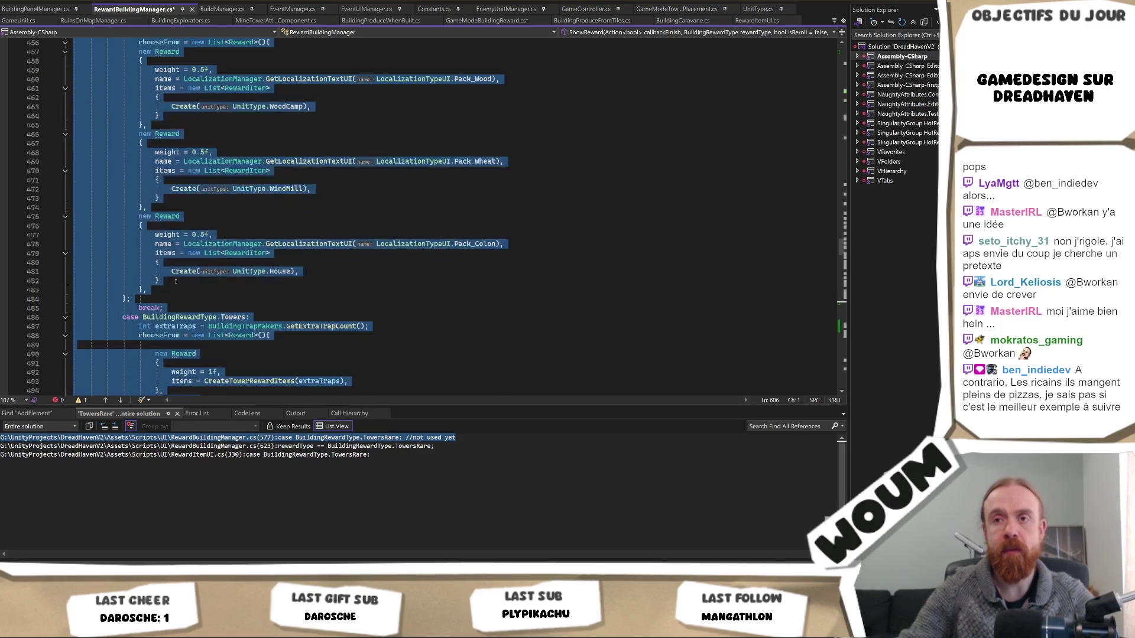
scroll(182, 289, "down", 20)
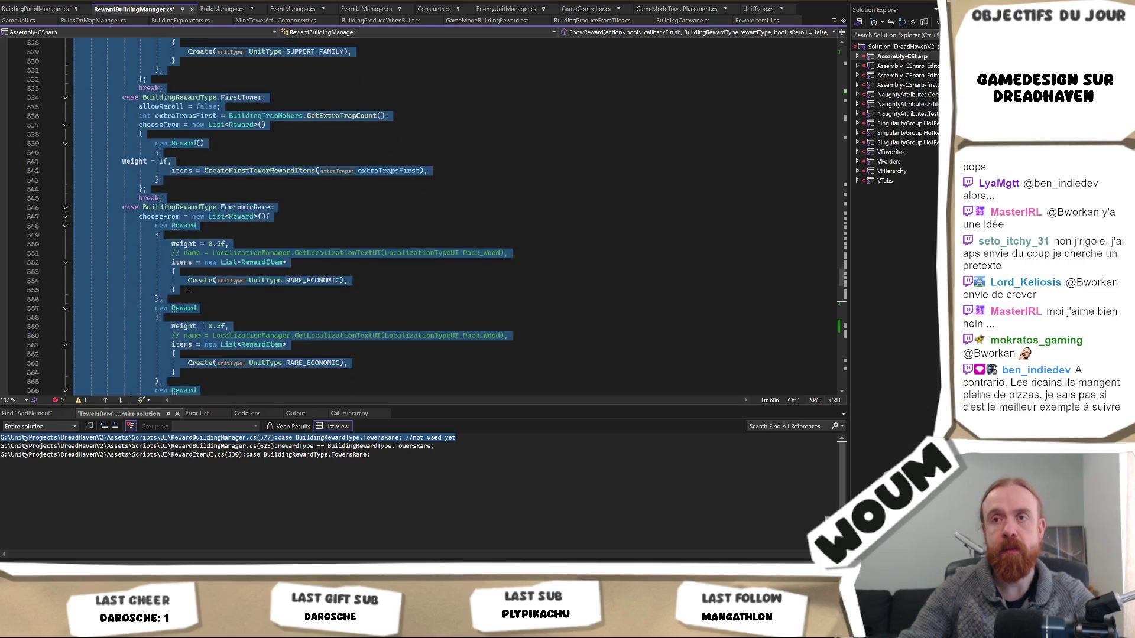
scroll(201, 298, "down", 1)
scroll(195, 295, "up", 20)
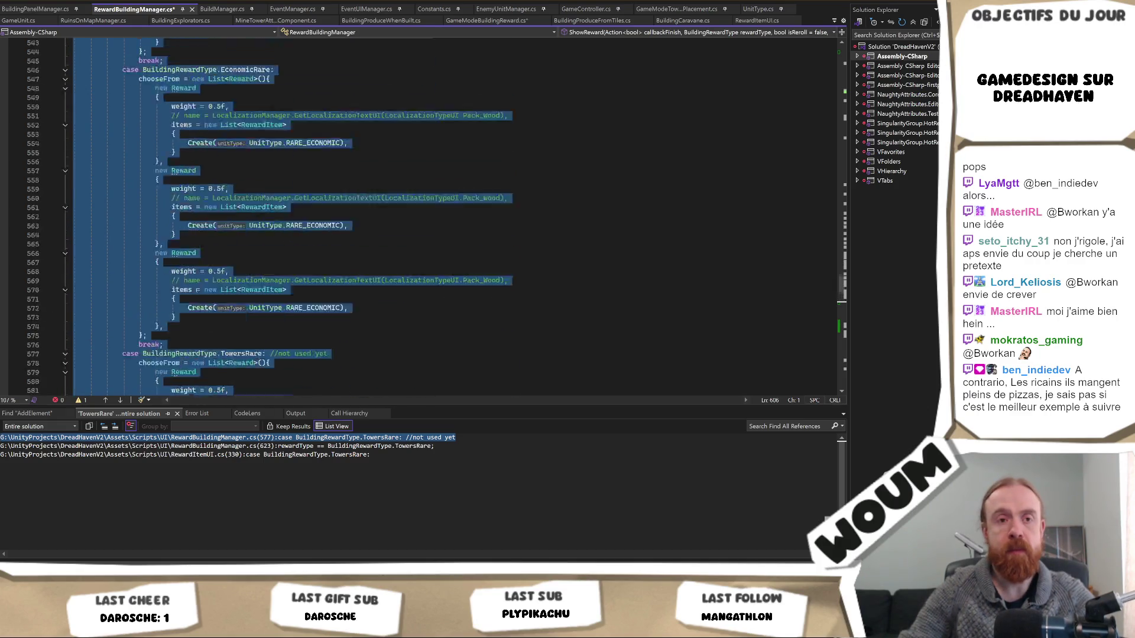
scroll(185, 290, "up", 20)
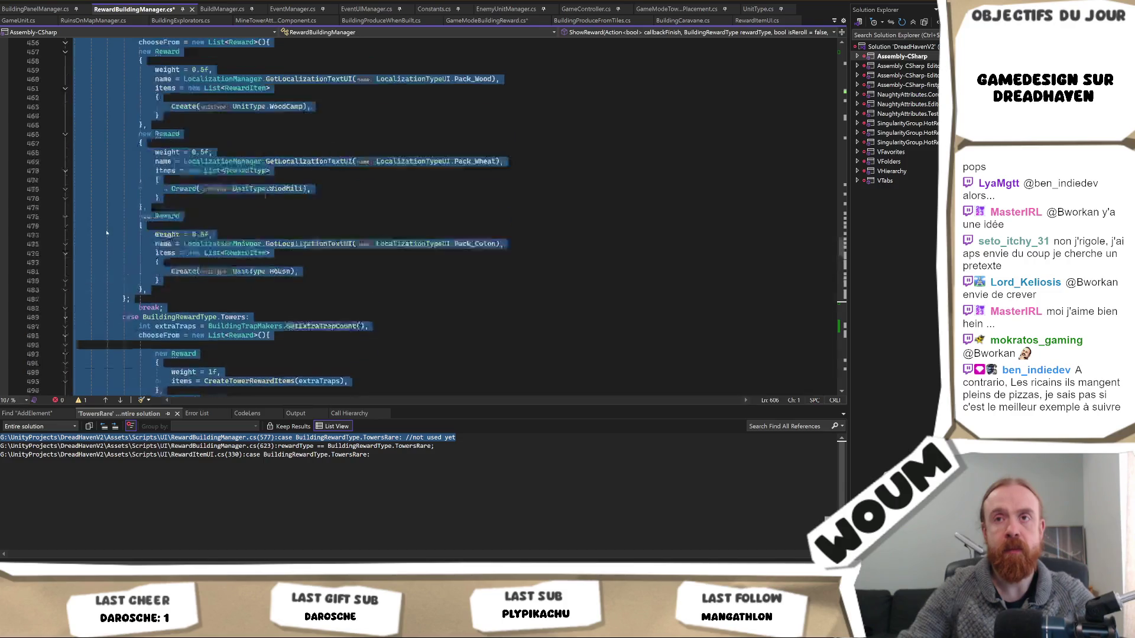
scroll(105, 207, "up", 3)
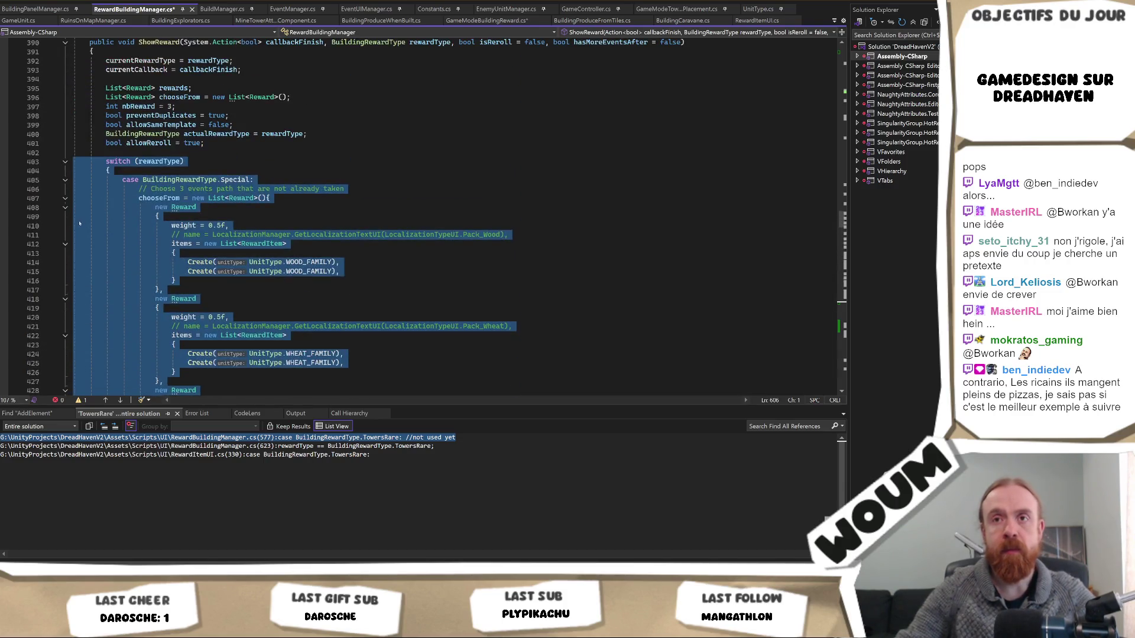
left_click(65, 161)
left_click(214, 178)
Write the condition 'if (rewardType == BuildingRewardType.DaySelfManage)' below the switch
type("if(DaySelfManage")
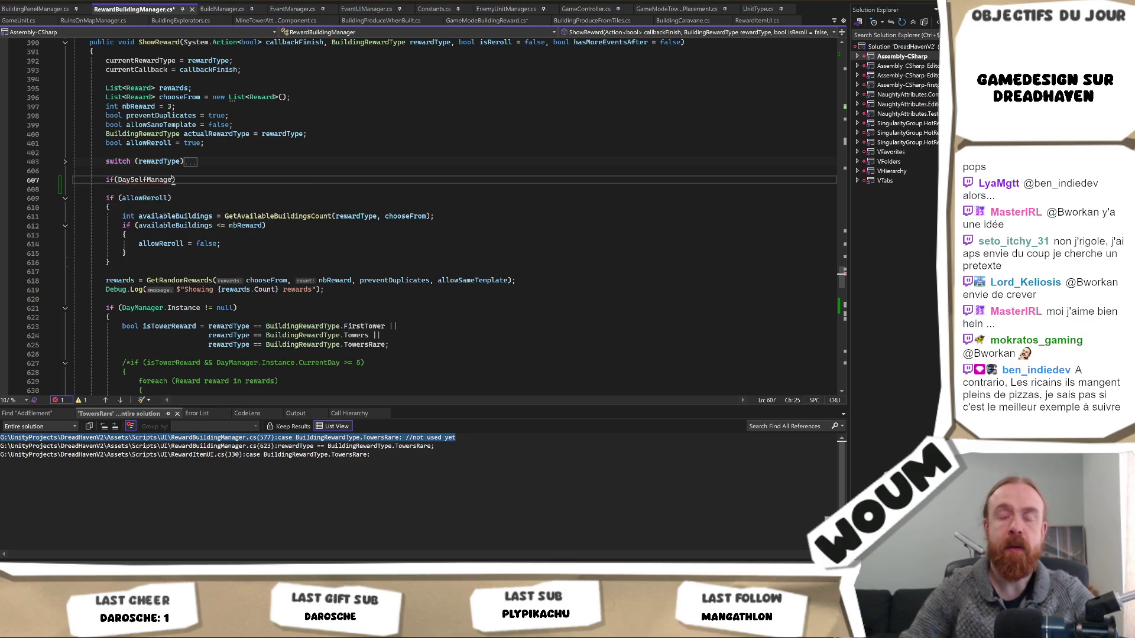
type("rewardType == ")
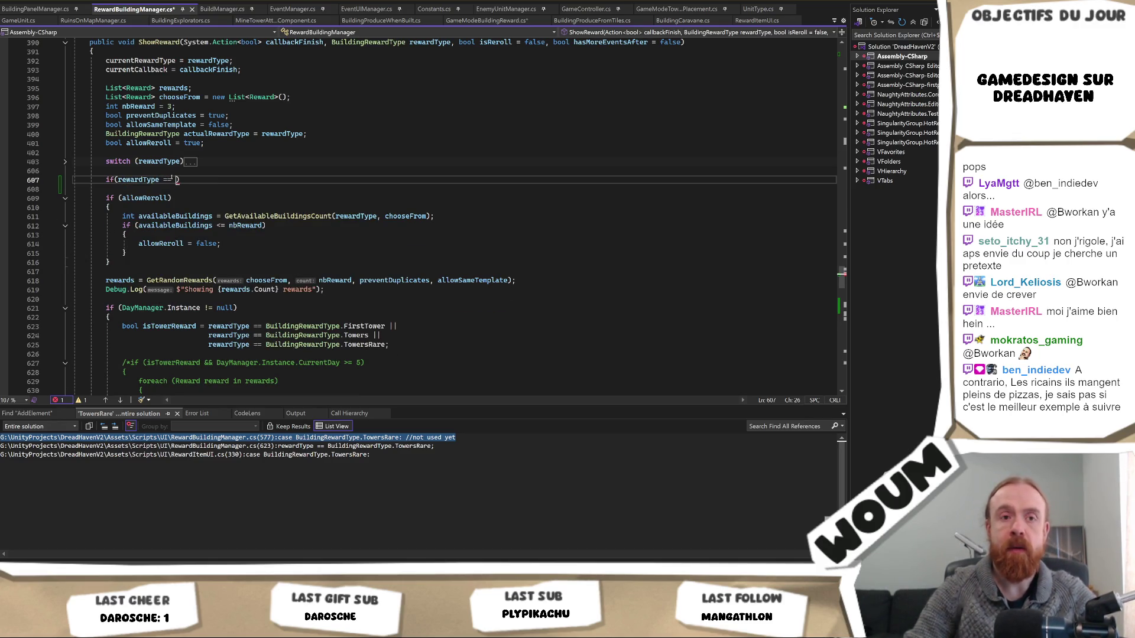
type("Rew")
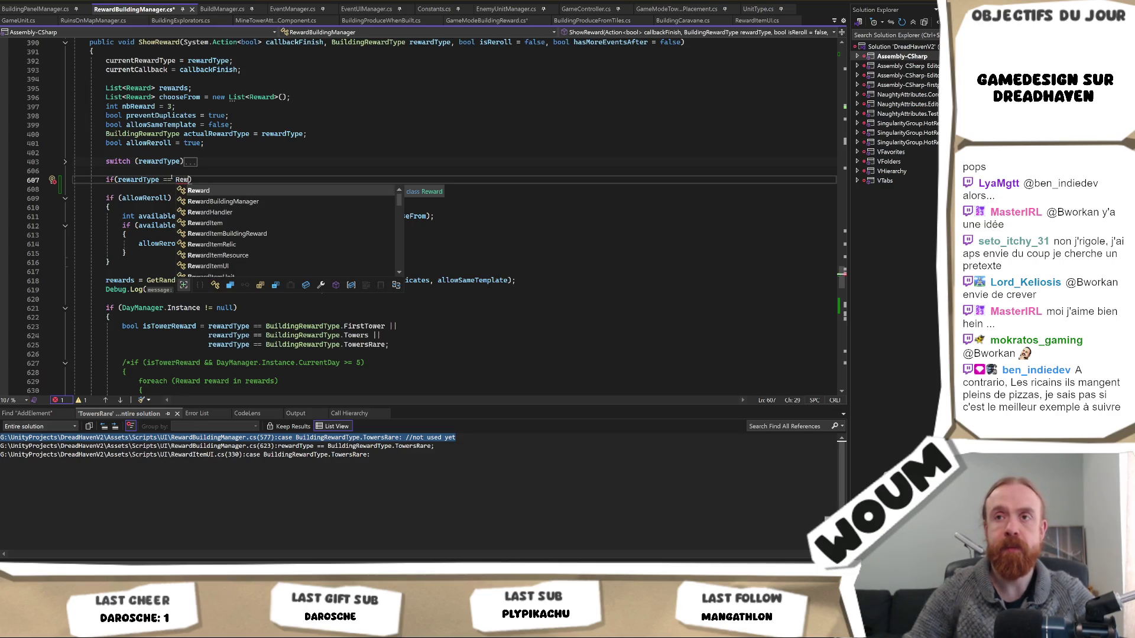
left_click(210, 212)
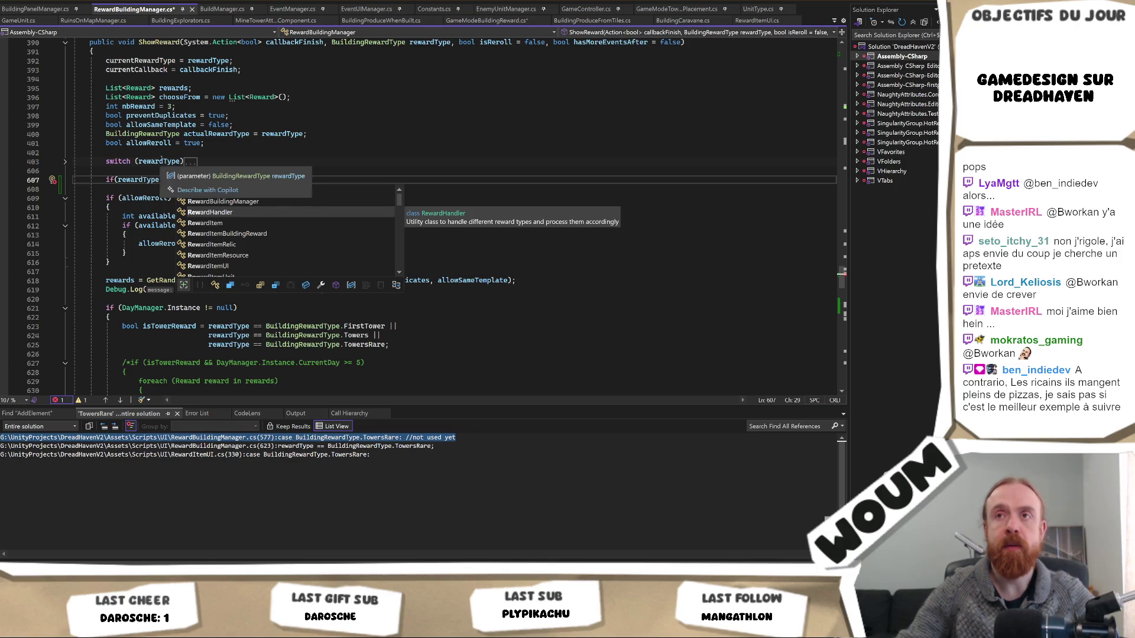
key("BackSpace")
key("BackSpace")
key("BackSpace")
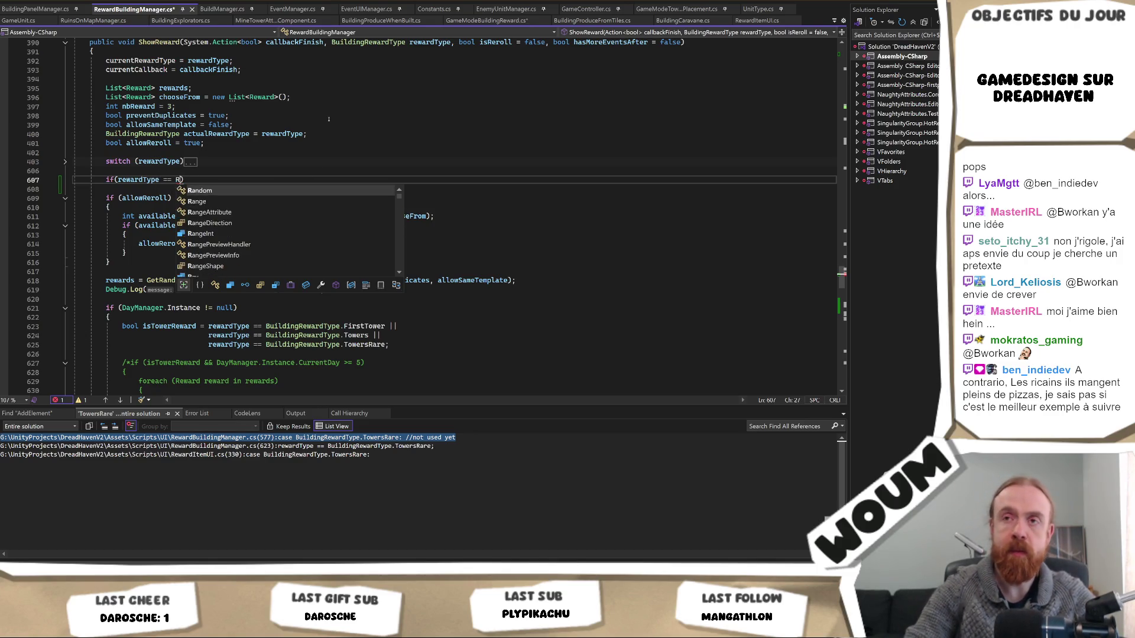
type("Bu")
key("Tab")
type(".Day")
key("Tab")
type(")")
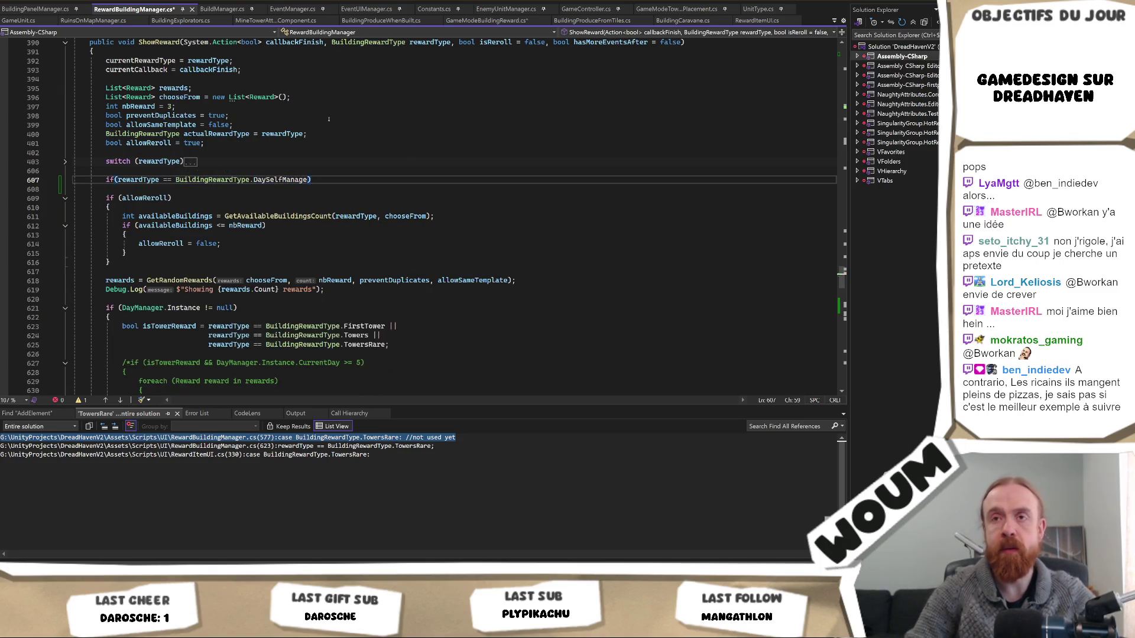
Give the DaySelfManage if an empty body and add an empty else block
key("Return")
type("{")
key("Return")
key("Down")
key("End")
type("else")
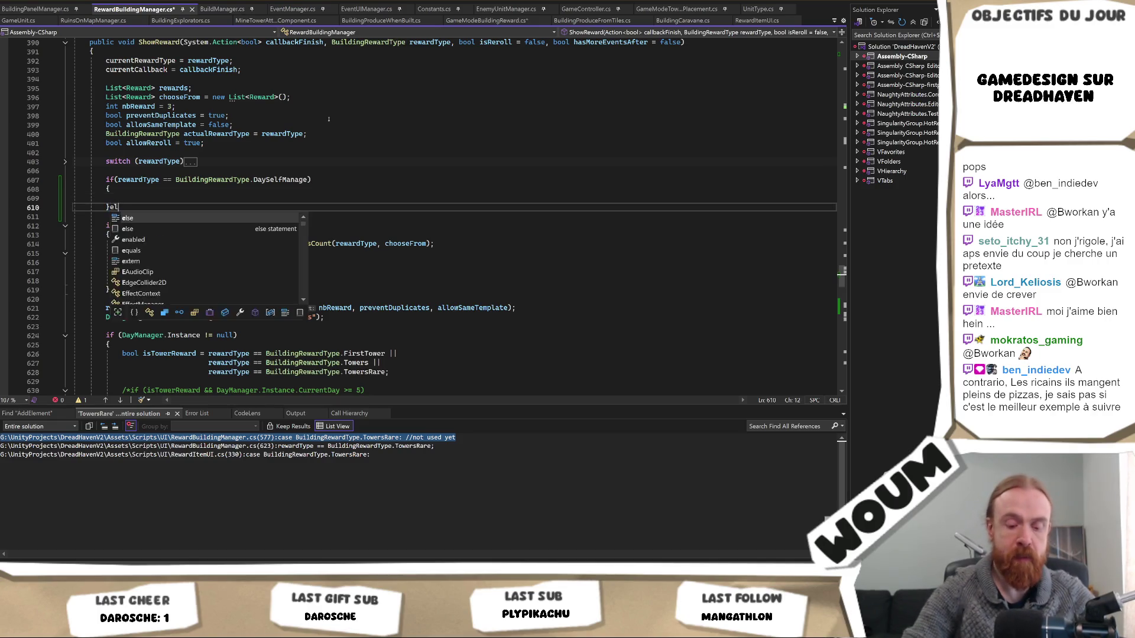
key("Return")
type("{")
key("Return")
key("Return")
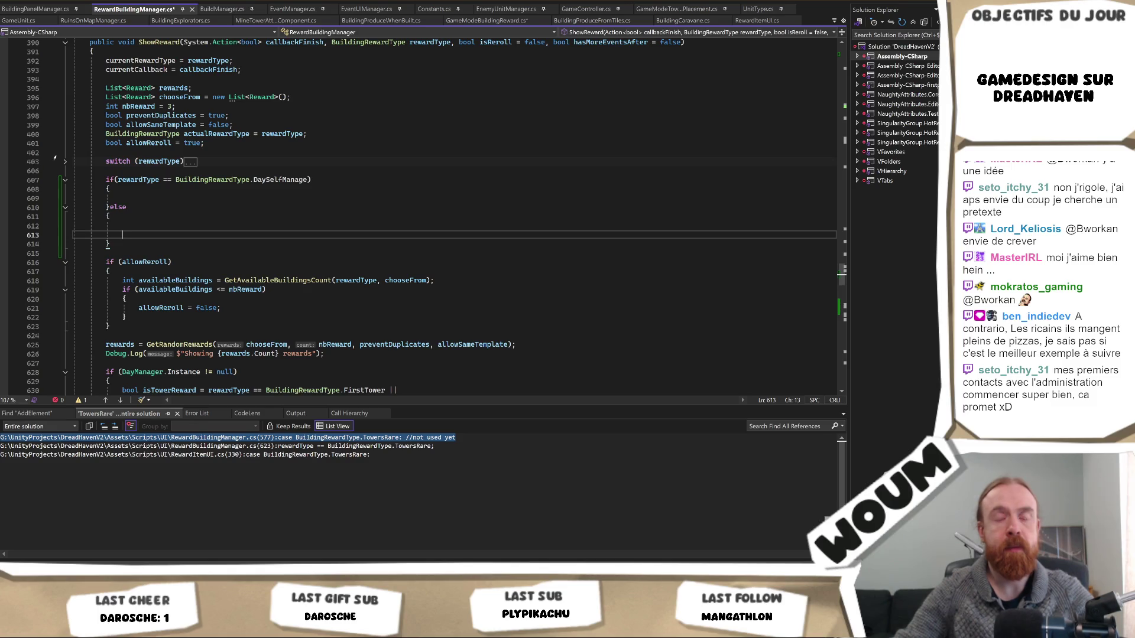
Move the folded rewardType switch block into the else branch
left_click_drag(106, 171, 63, 156)
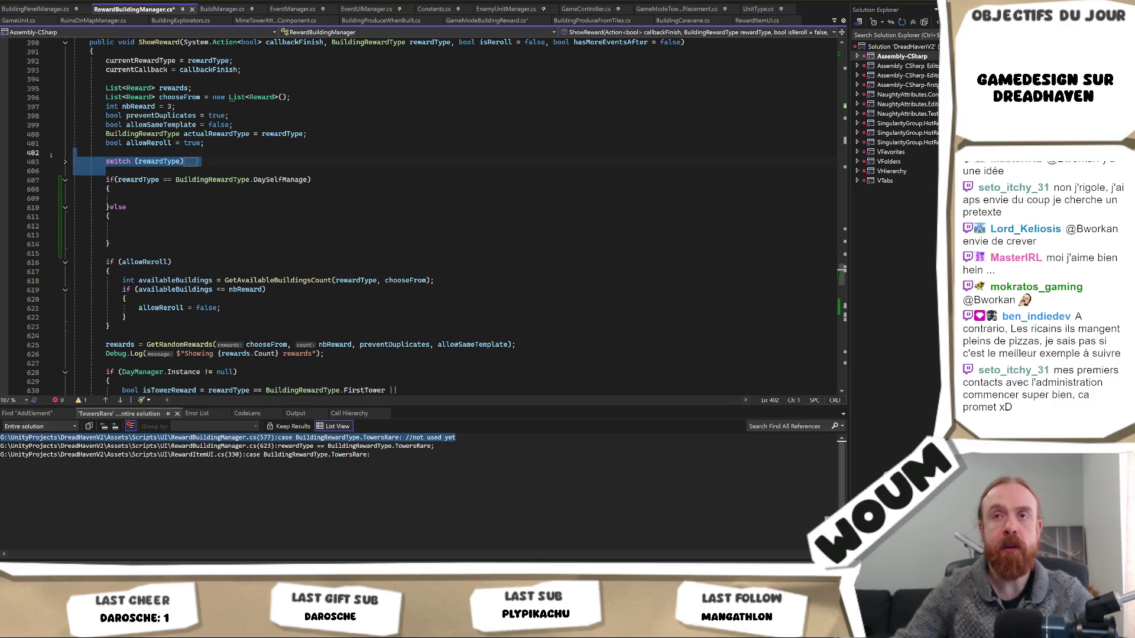
key("Delete")
key("ctrl+z")
key("ctrl+z")
key("ctrl+z")
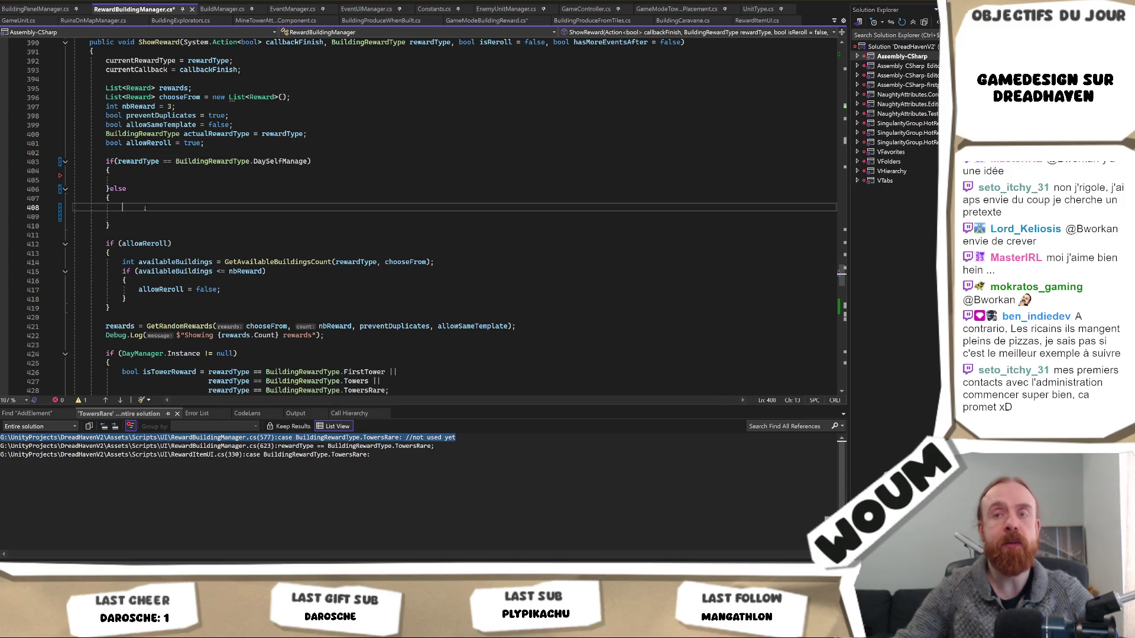
key("BackSpace")
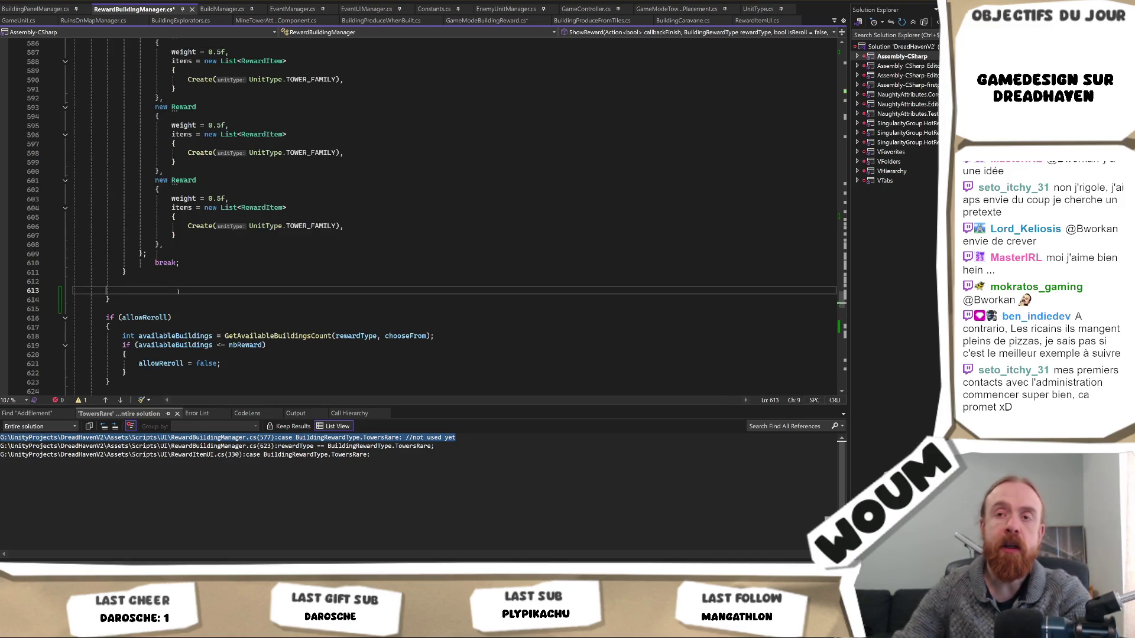
key("ctrl+z")
key("ctrl+z")
key("ctrl+z")
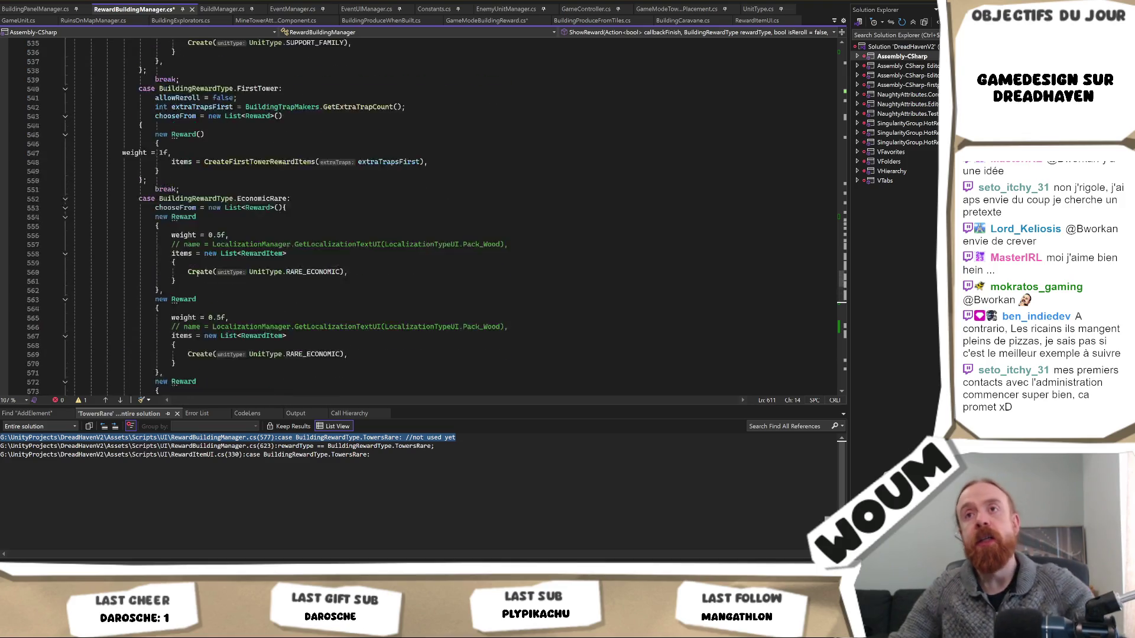
scroll(171, 271, "up", 20)
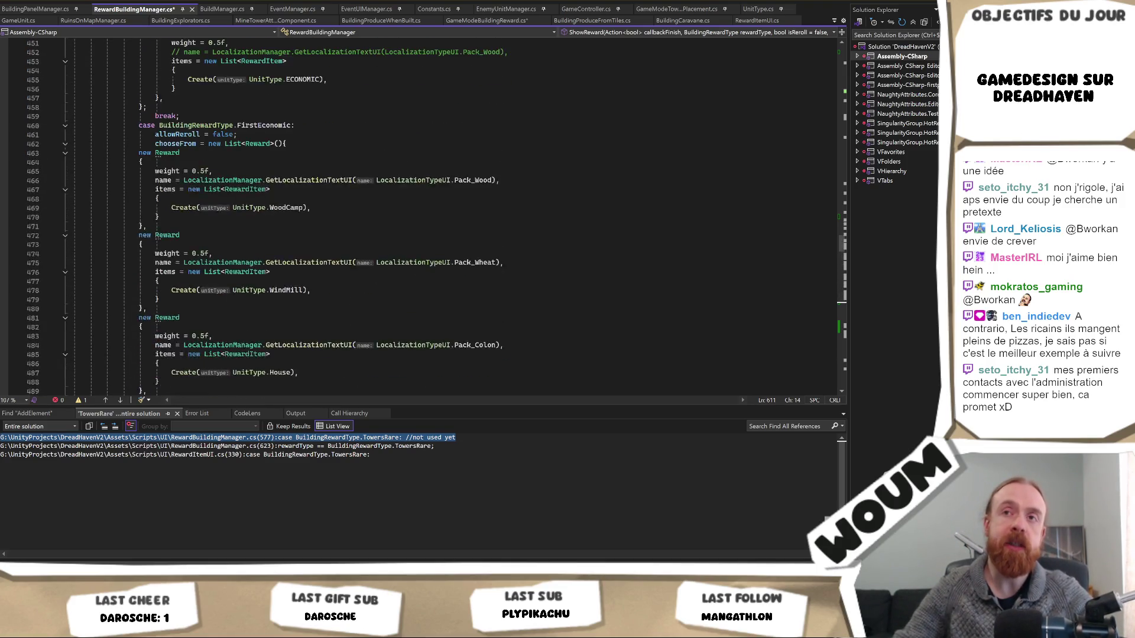
scroll(142, 224, "up", 11)
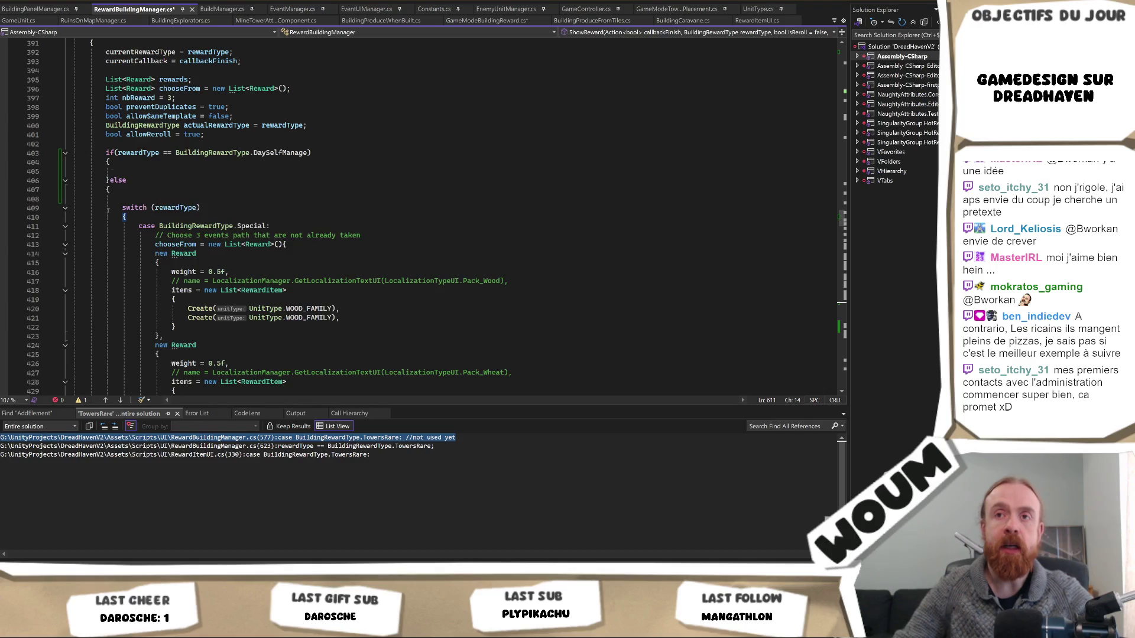
Remove the stray blank line, collapse the else branch, and add a line after it
left_click(107, 198)
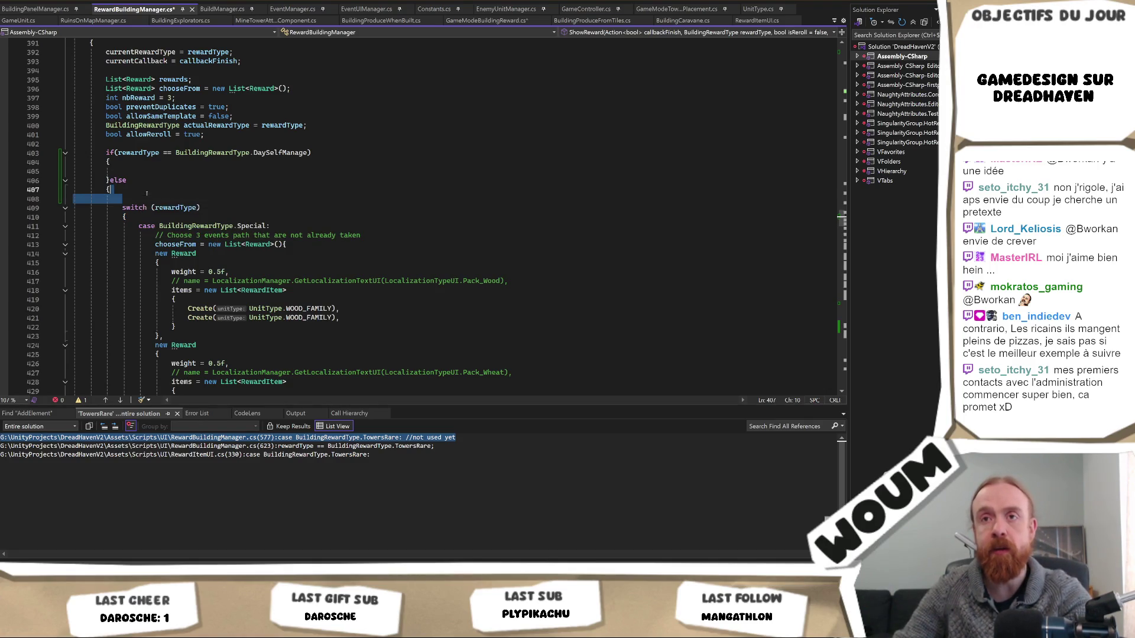
key("BackSpace")
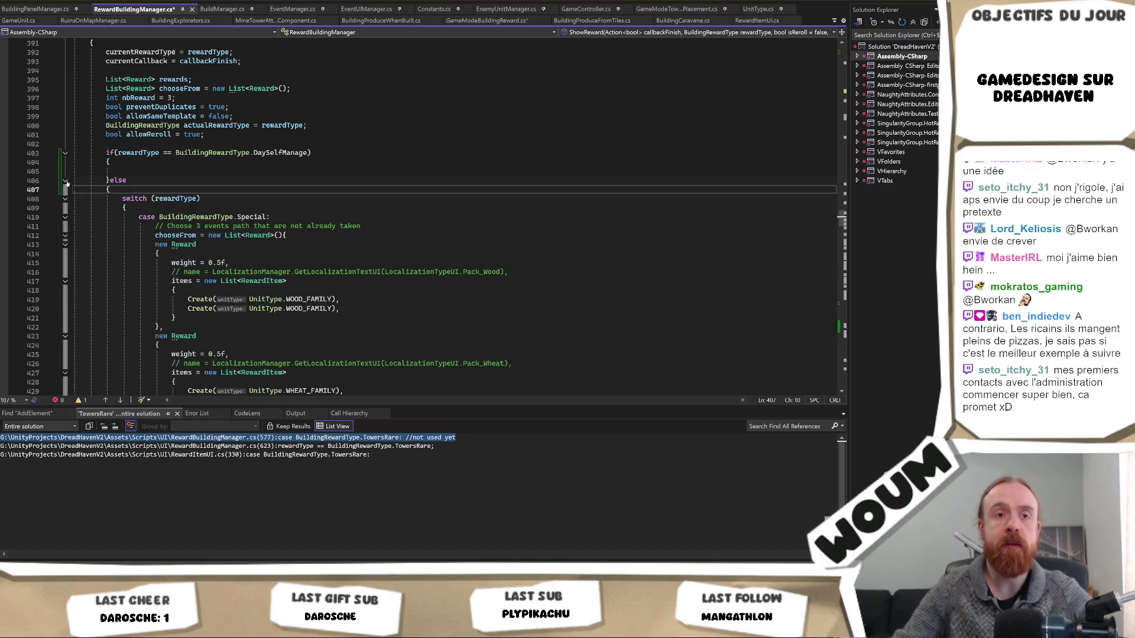
left_click(65, 182)
left_click(150, 172)
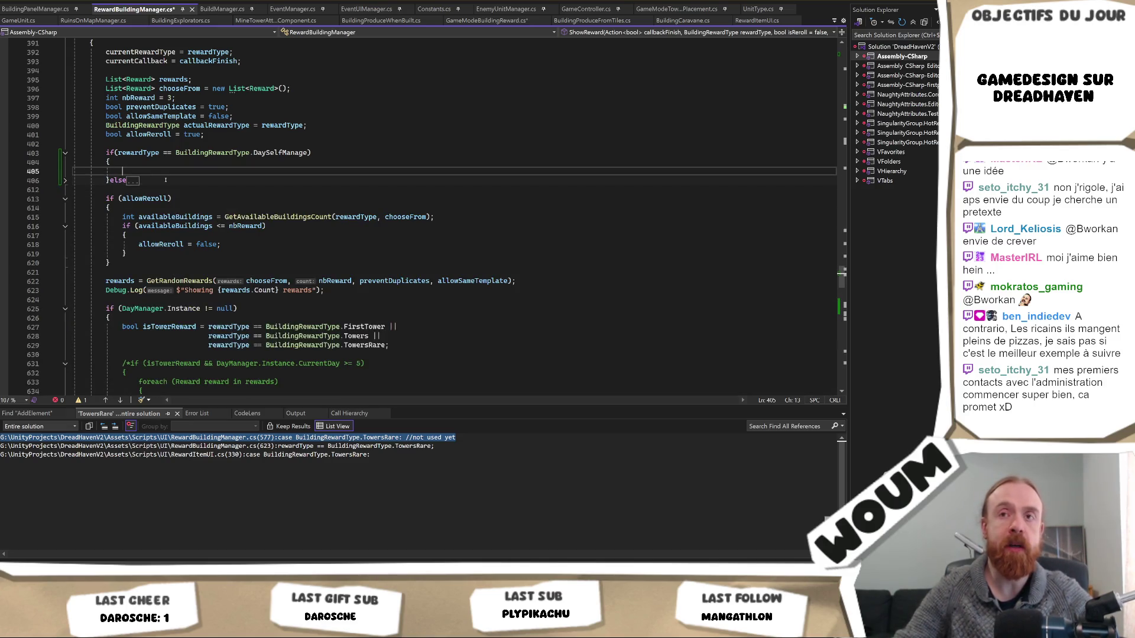
left_click(191, 189)
key("Return")
key("Up")
key("Up")
key("Up")
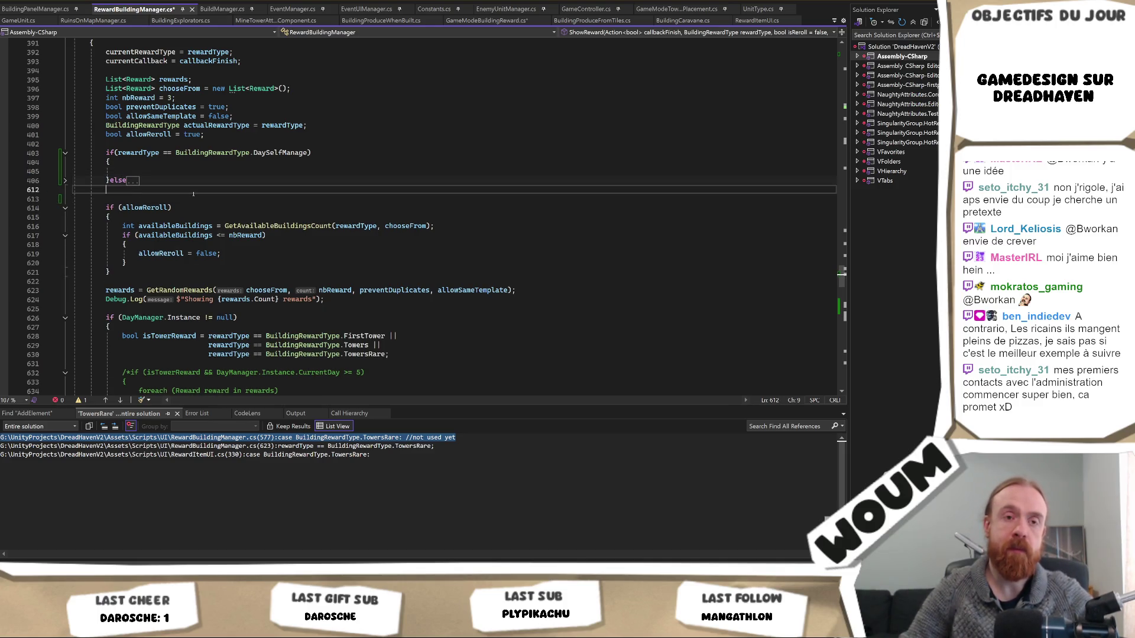
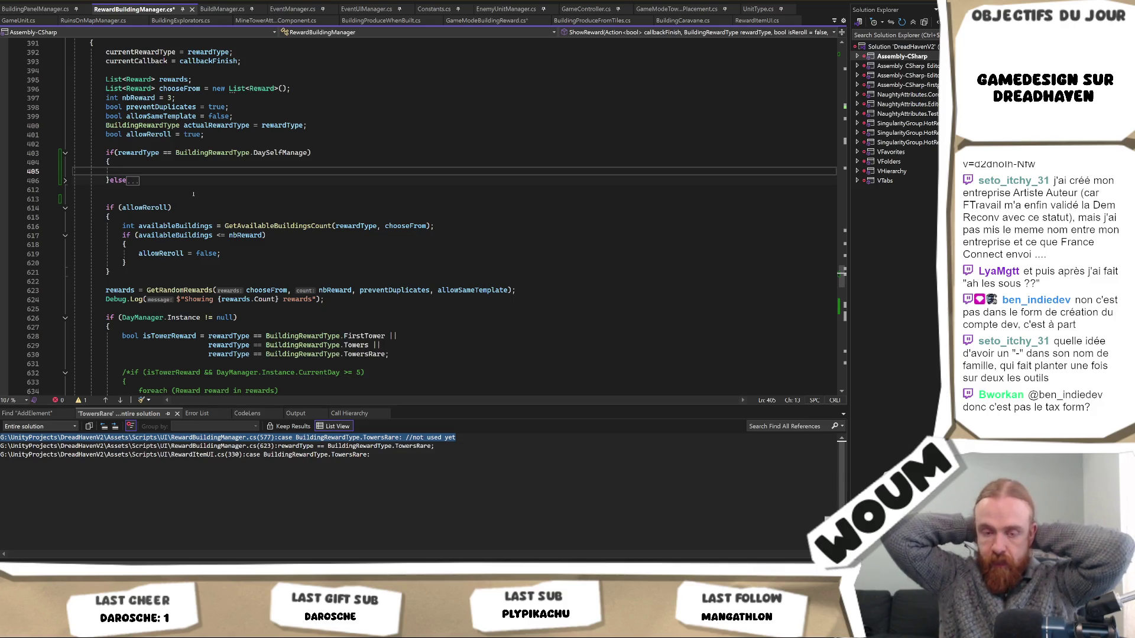
Insert a switch on DayManager.Instance.CurrentDay with the suggested cases and delete the case 1 block
type("s")
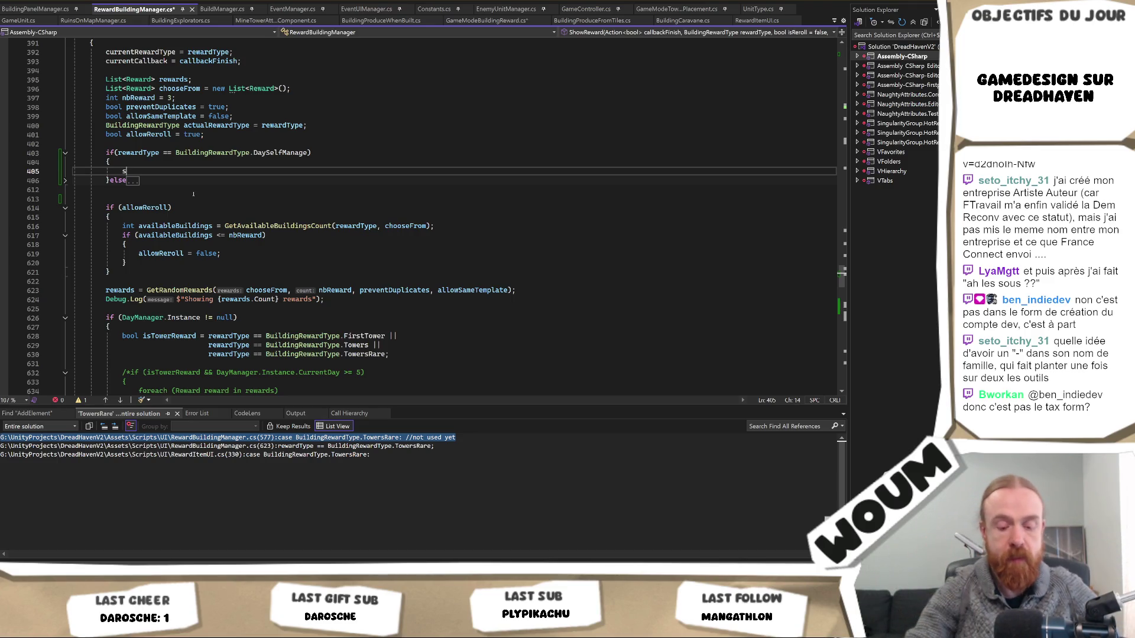
type("witch(DayM")
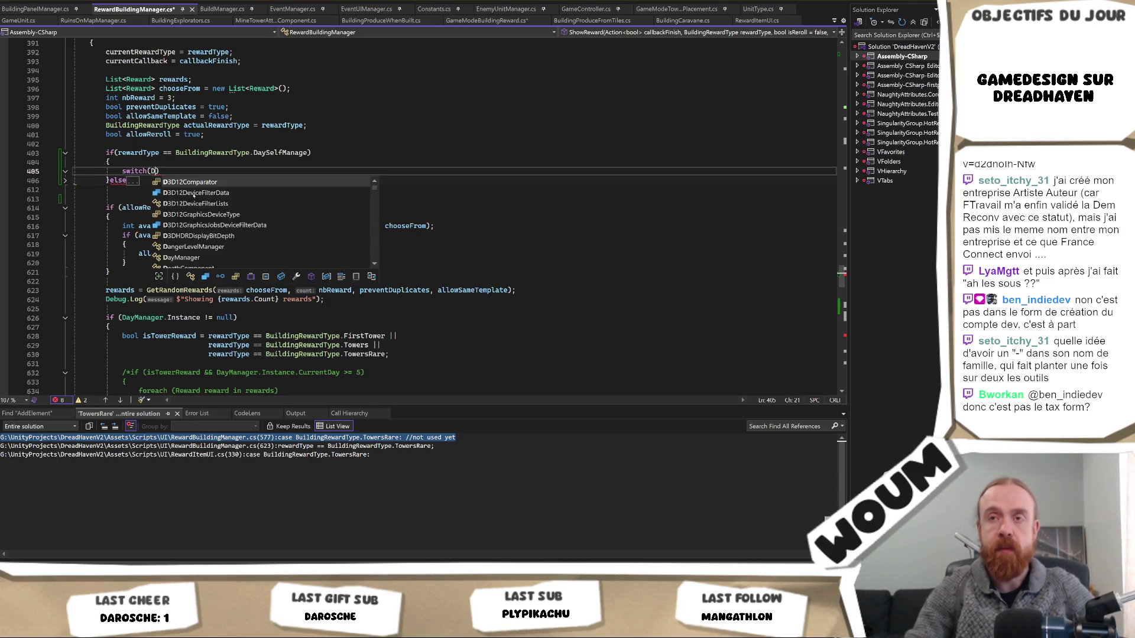
key("Tab")
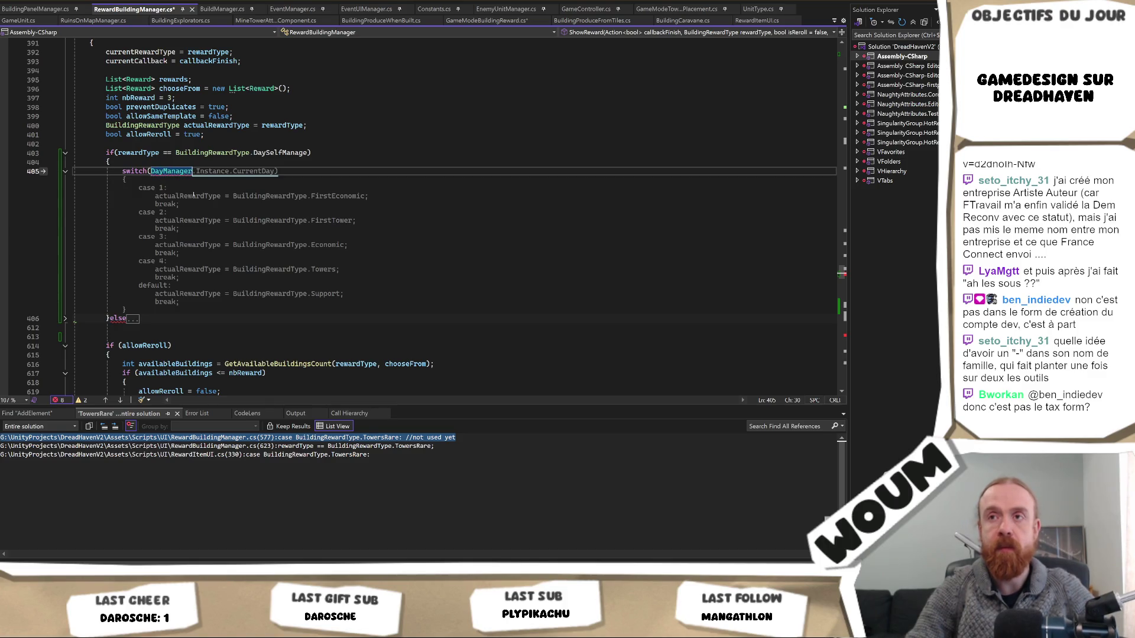
key("Tab")
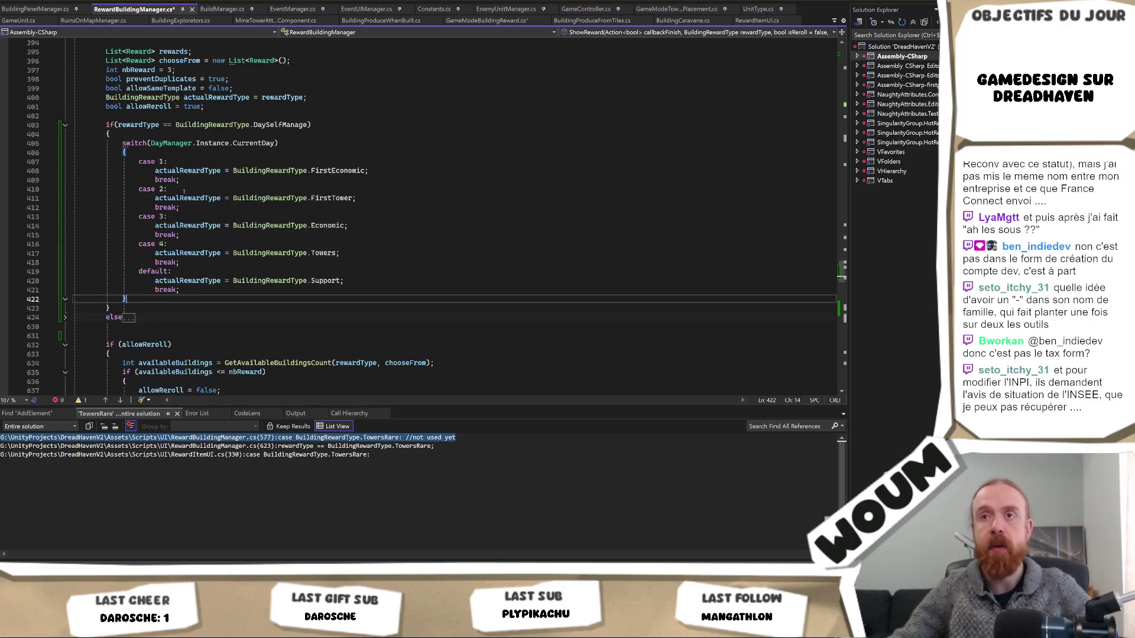
left_click(185, 171)
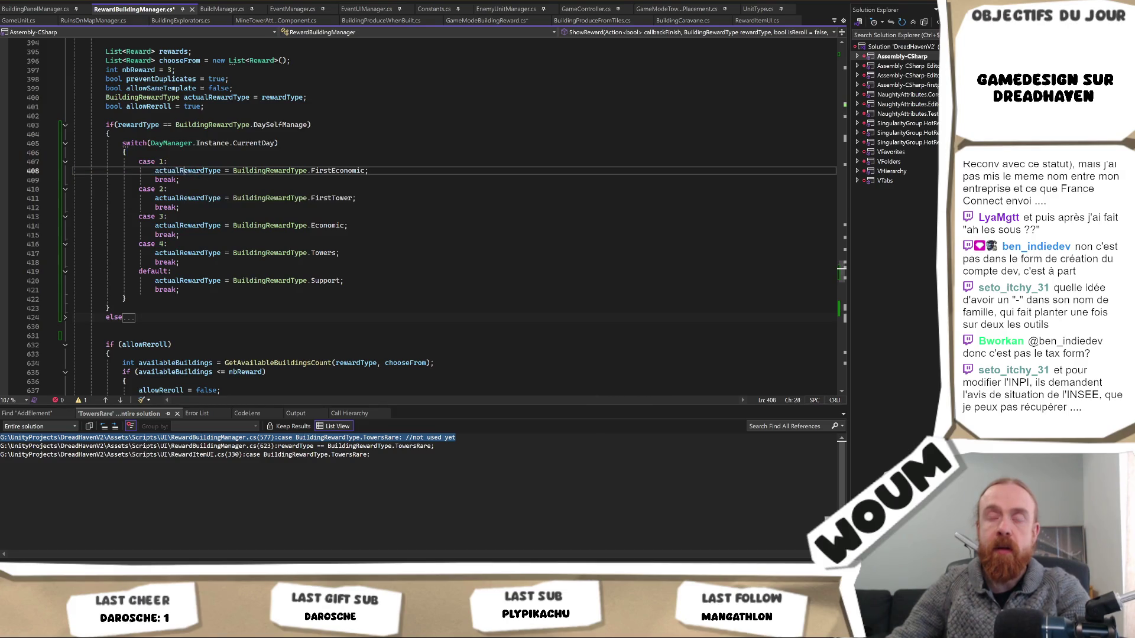
left_click_drag(186, 183, 127, 153)
key("Delete")
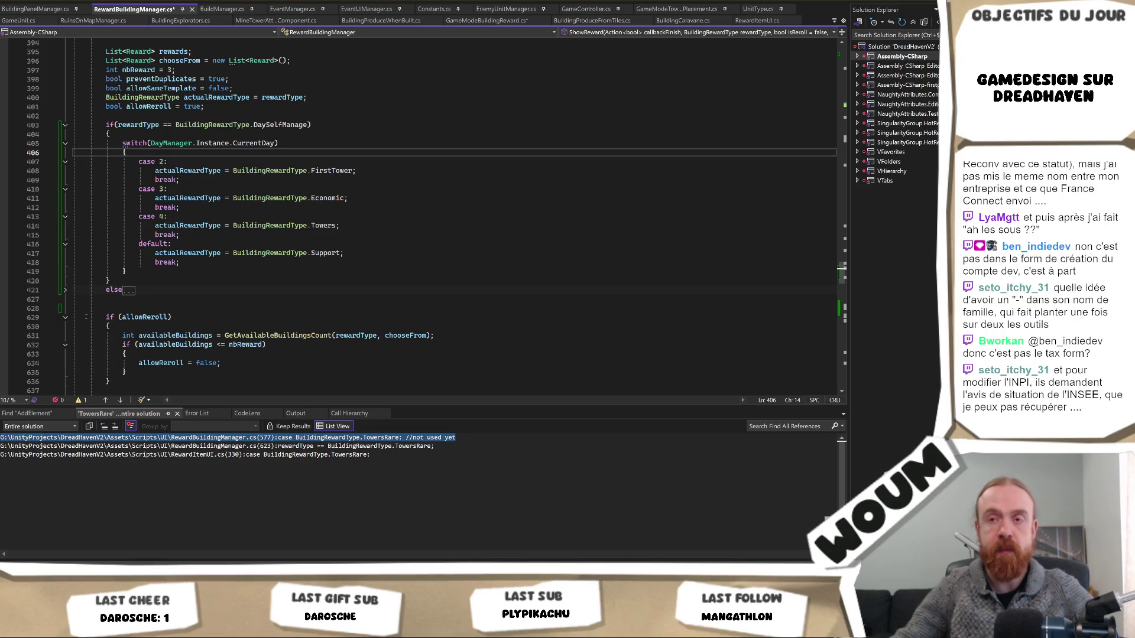
Expand the else branch and select the Special case reward list code
left_click(65, 289)
scroll(160, 305, "down", 2)
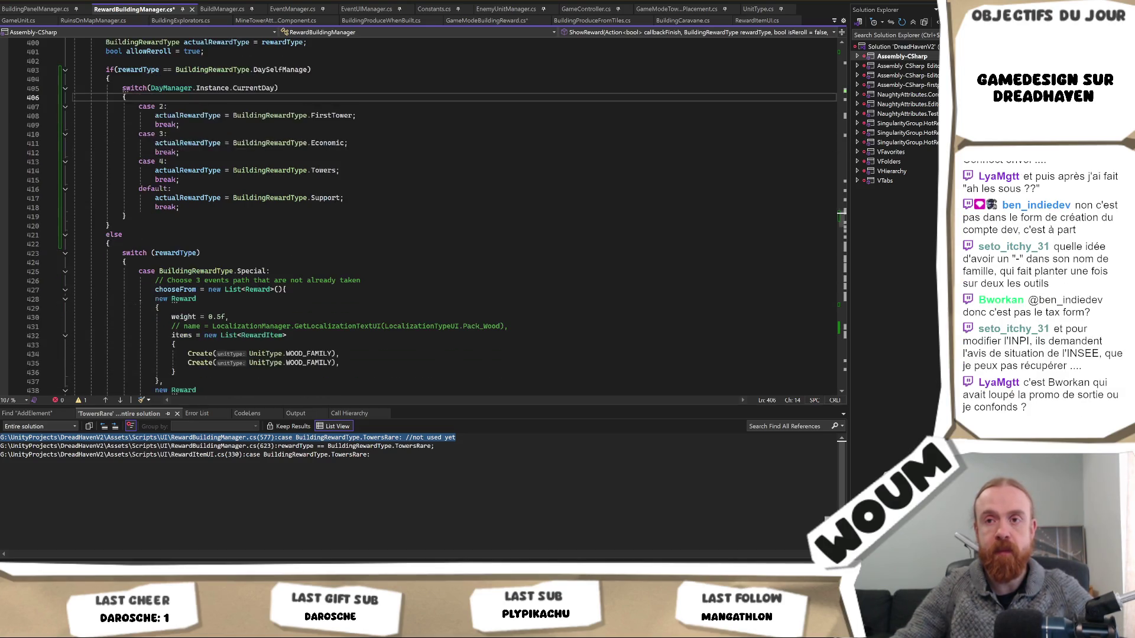
scroll(159, 304, "down", 1)
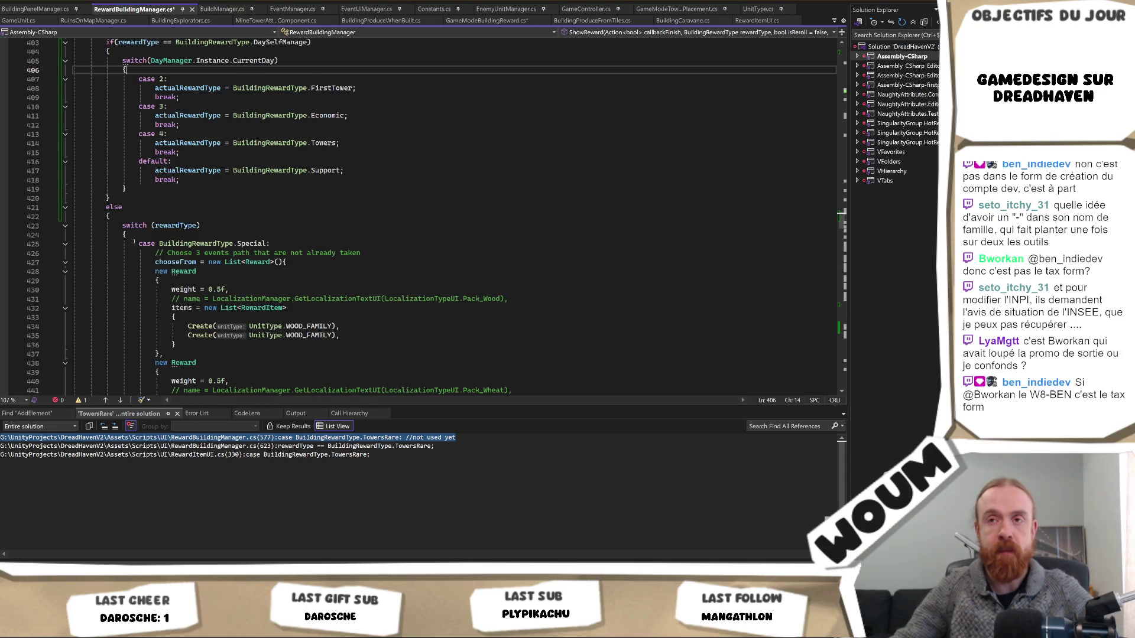
mouse_move(136, 248)
left_mouse_down()
mouse_move(177, 299)
mouse_move(172, 262)
mouse_move(181, 307)
mouse_move(207, 295)
left_mouse_up()
scroll(207, 295, "up", 7)
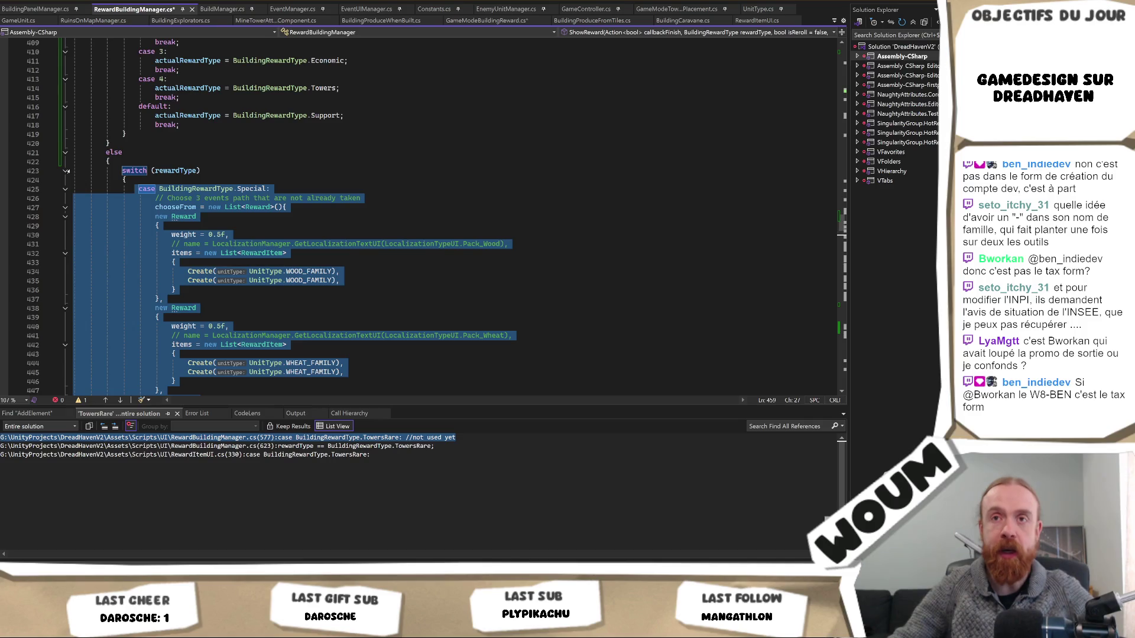
Replace the day 2 reward-type assignment line with the copied Special reward list
left_click(66, 170)
scroll(244, 224, "up", 3)
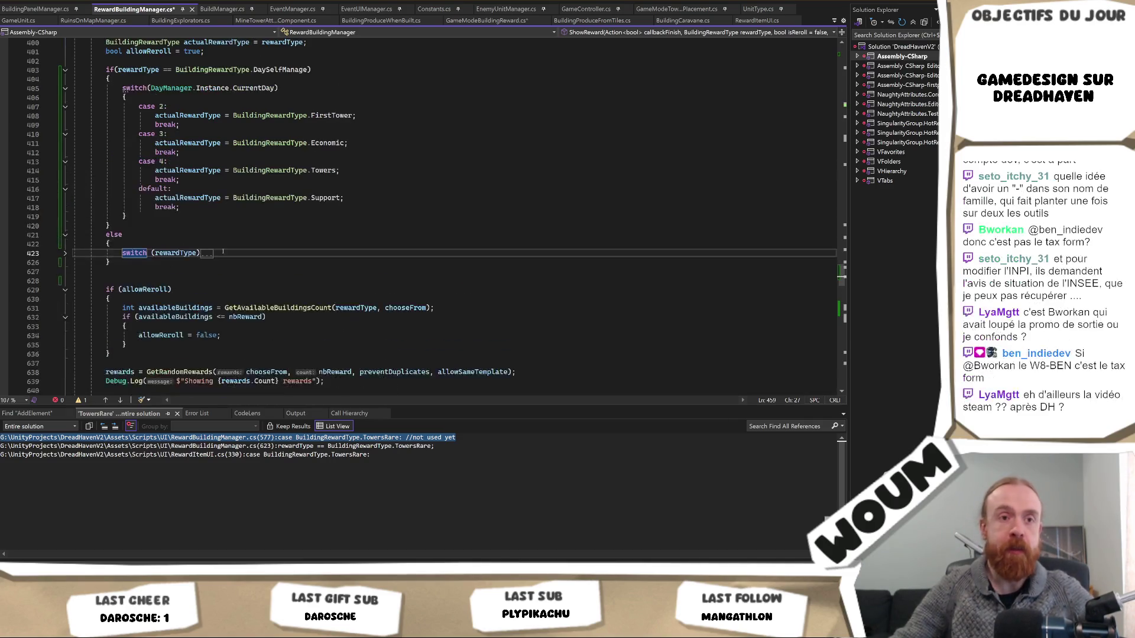
scroll(244, 225, "up", 2)
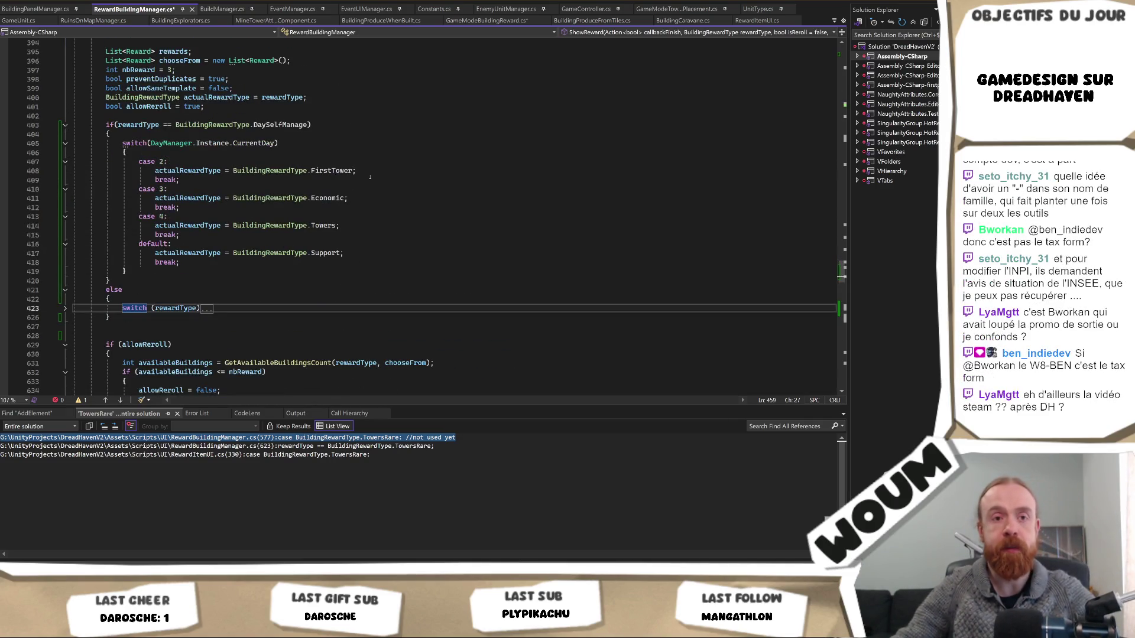
mouse_move(355, 171)
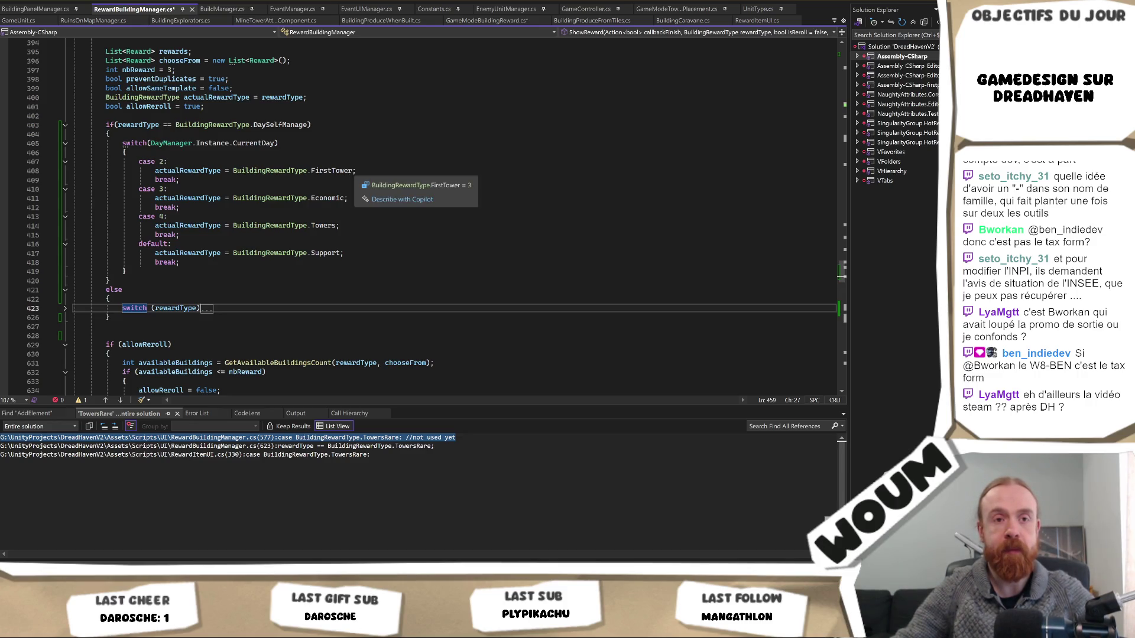
left_click_drag(356, 170, 73, 171)
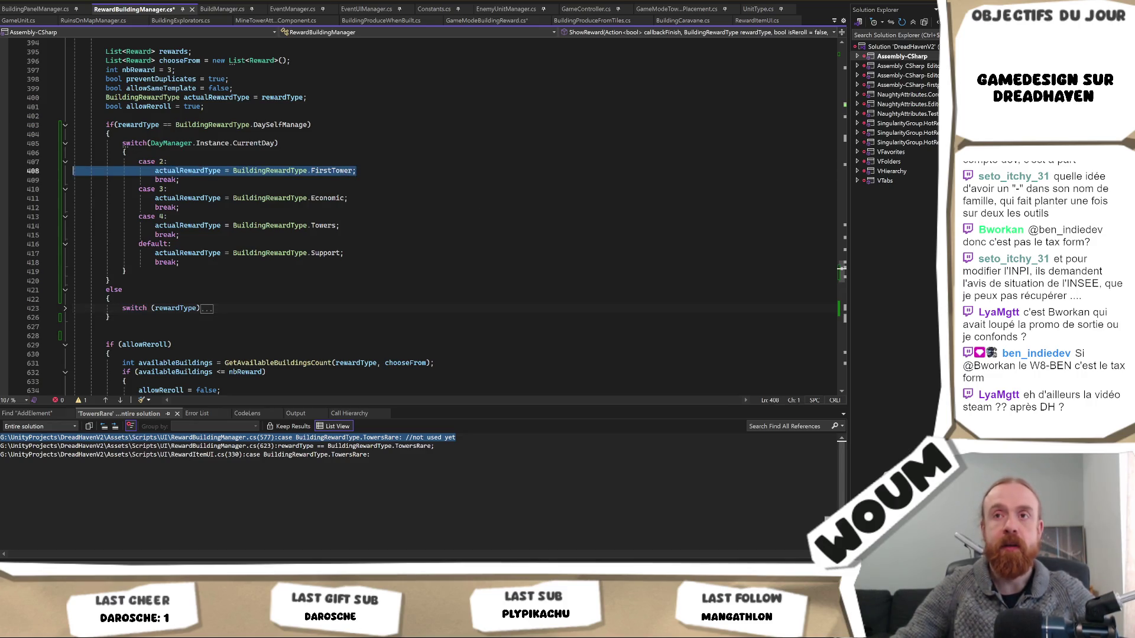
key("ctrl+v")
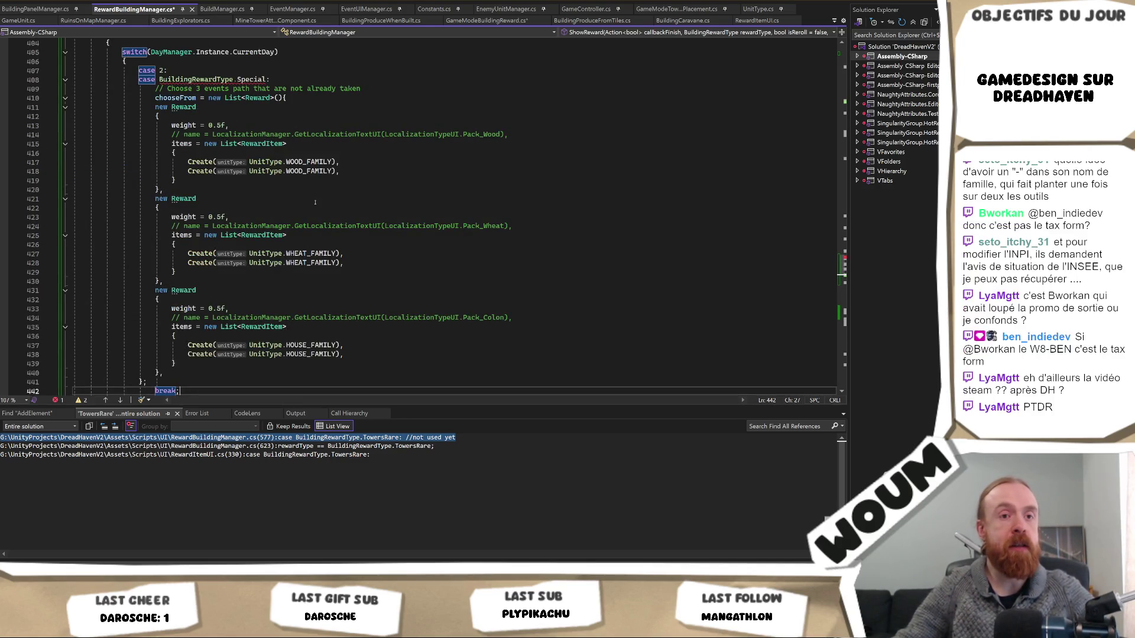
Delete the leftover 'case BuildingRewardType.Special' label line
left_click(283, 82)
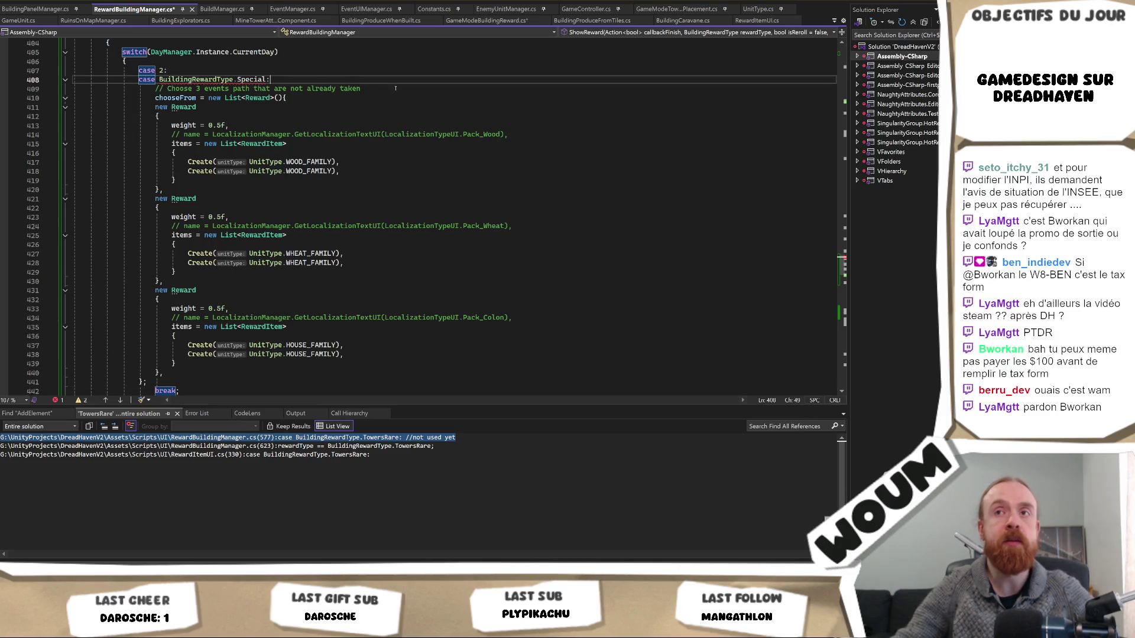
key("shift+Up")
key("BackSpace")
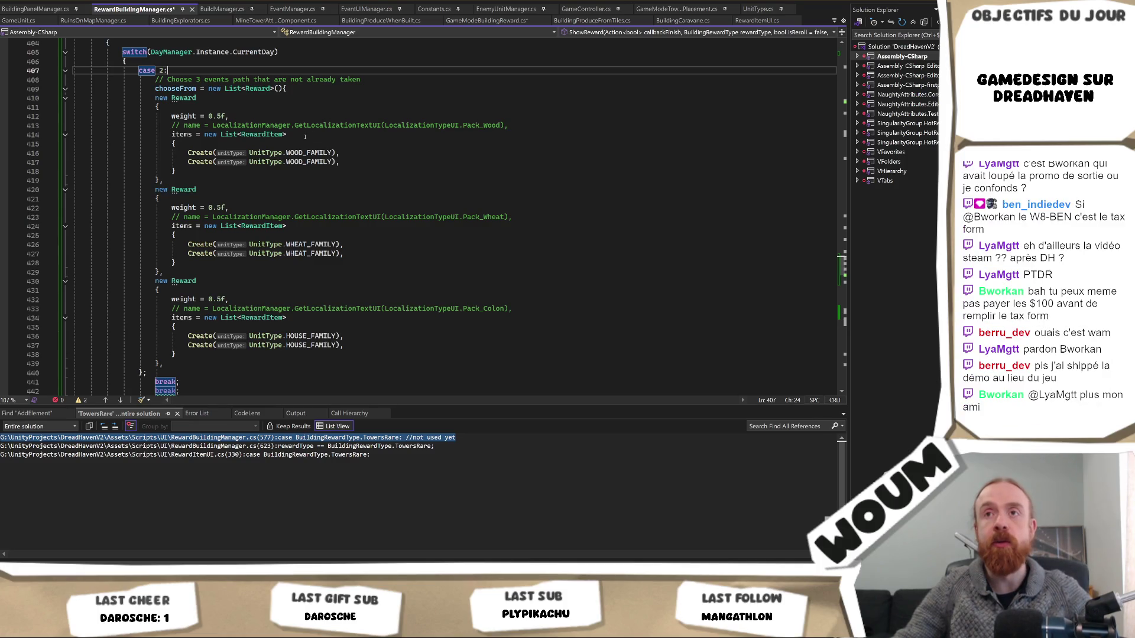
Delete the duplicate break statement after the day-2 reward list
scroll(305, 136, "up", 3)
scroll(269, 228, "down", 7)
left_click(189, 274)
key("shift+Up")
key("Delete")
Indent the reward list's closing brace to align it
scroll(219, 223, "up", 5)
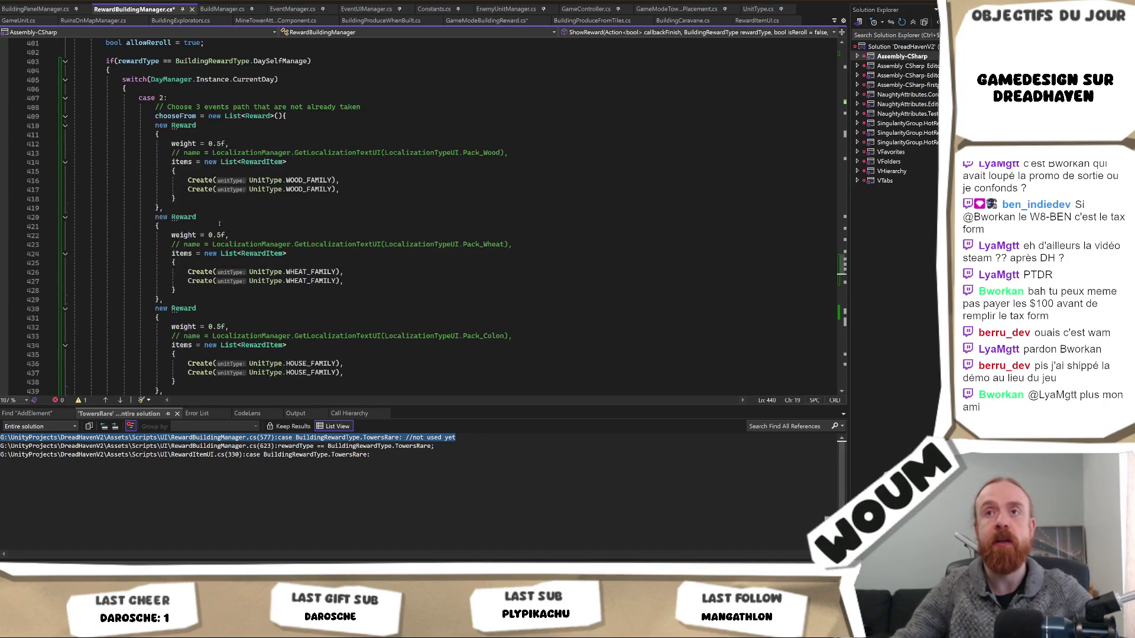
scroll(196, 267, "down", 2)
scroll(184, 190, "up", 2)
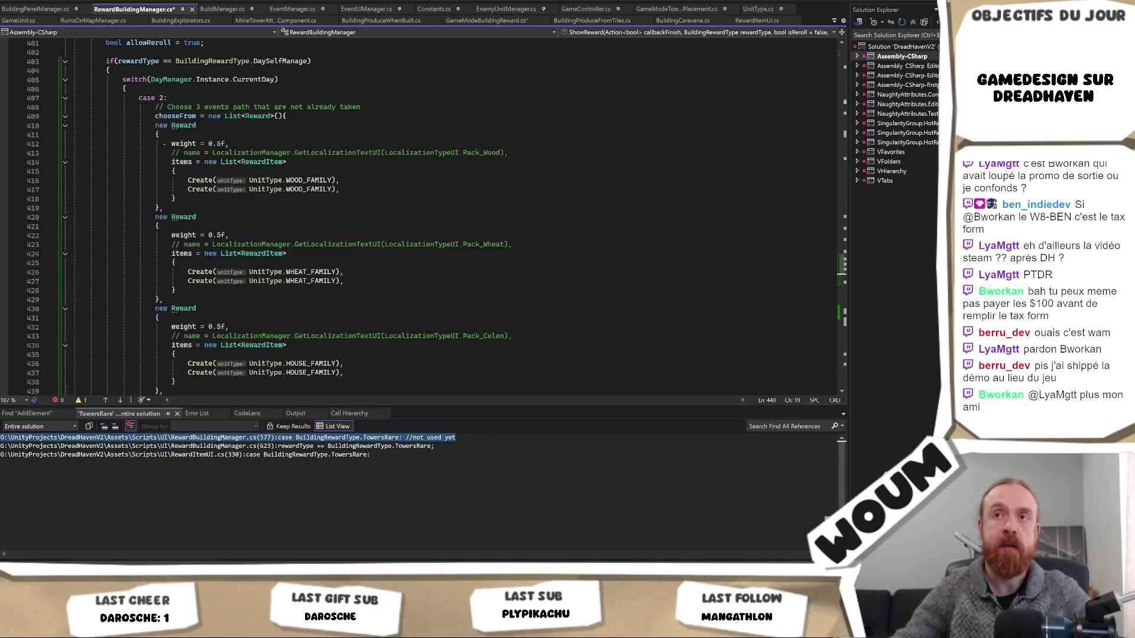
scroll(121, 363, "down", 1)
key("Home")
key("Tab")
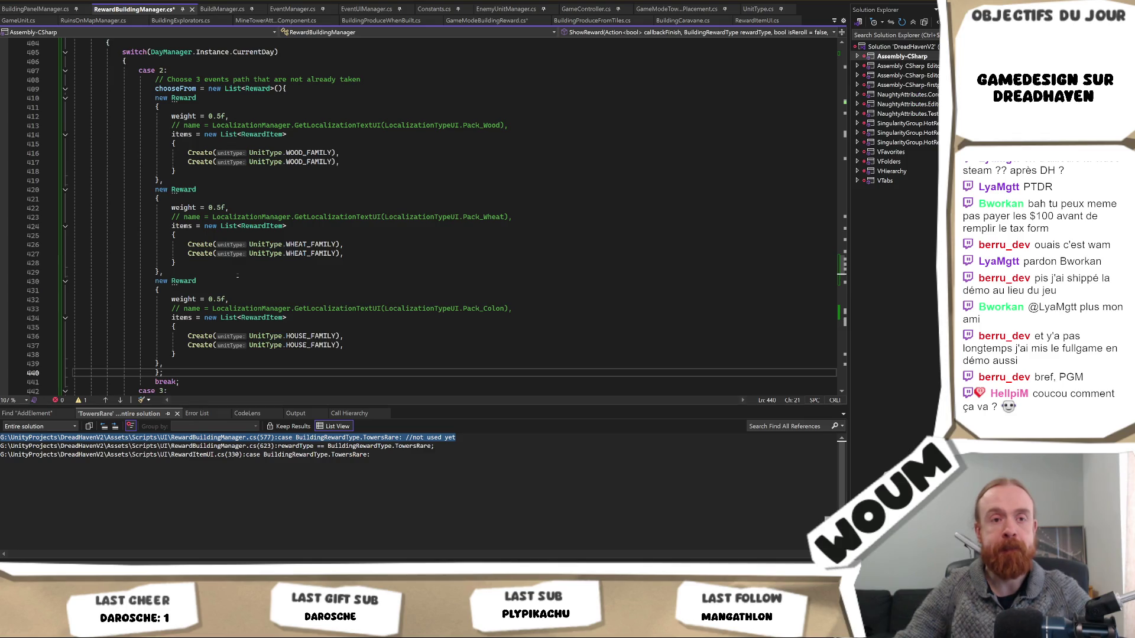
scroll(264, 218, "up", 1)
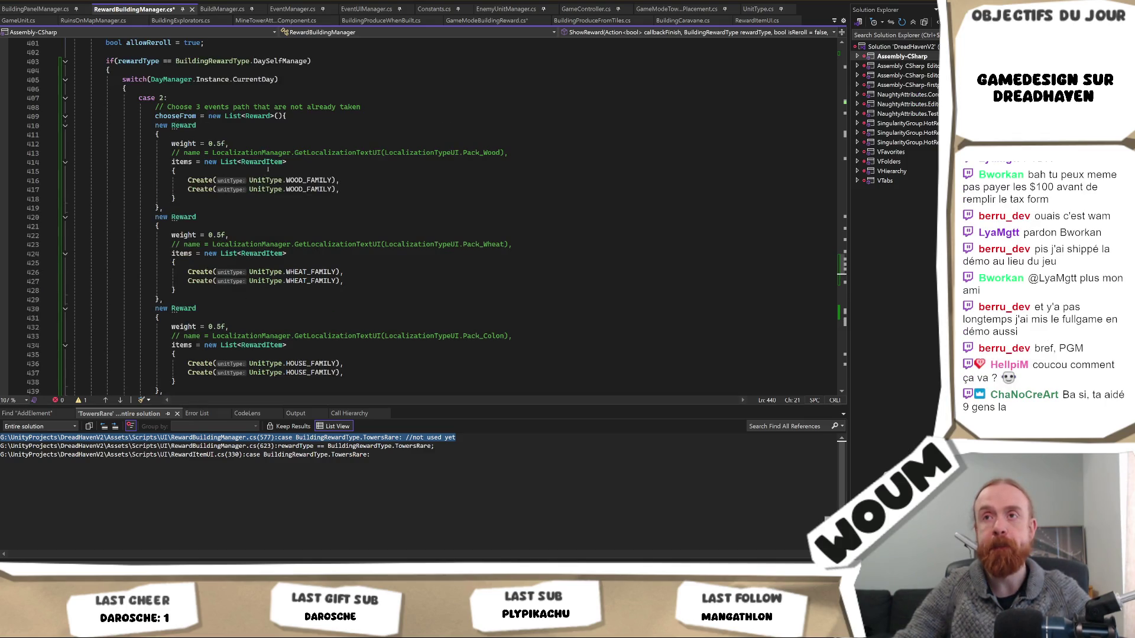
Look up the WOOD_FAMILY definition with F12, then return to RewardBuildingManager.cs
double_click(309, 180)
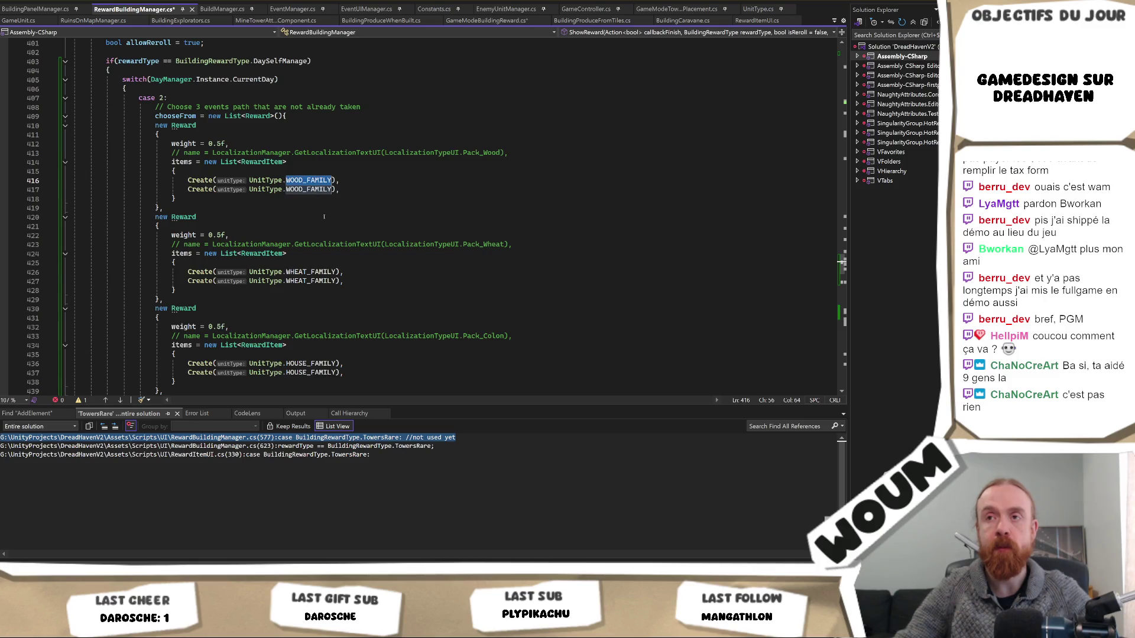
key("Up")
key("Up")
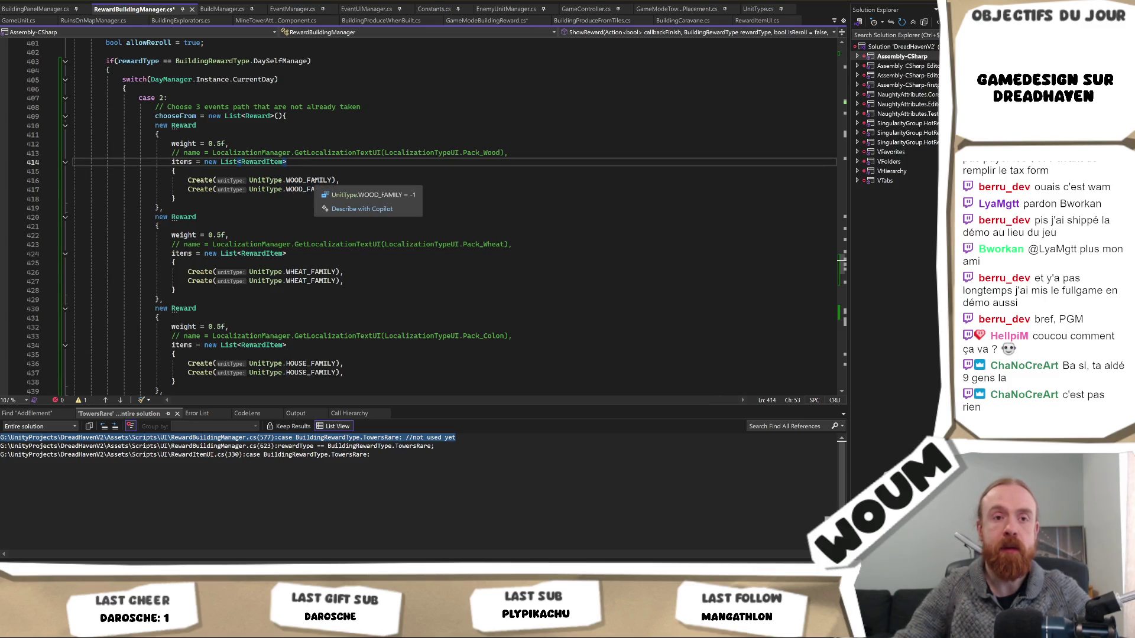
double_click(314, 180)
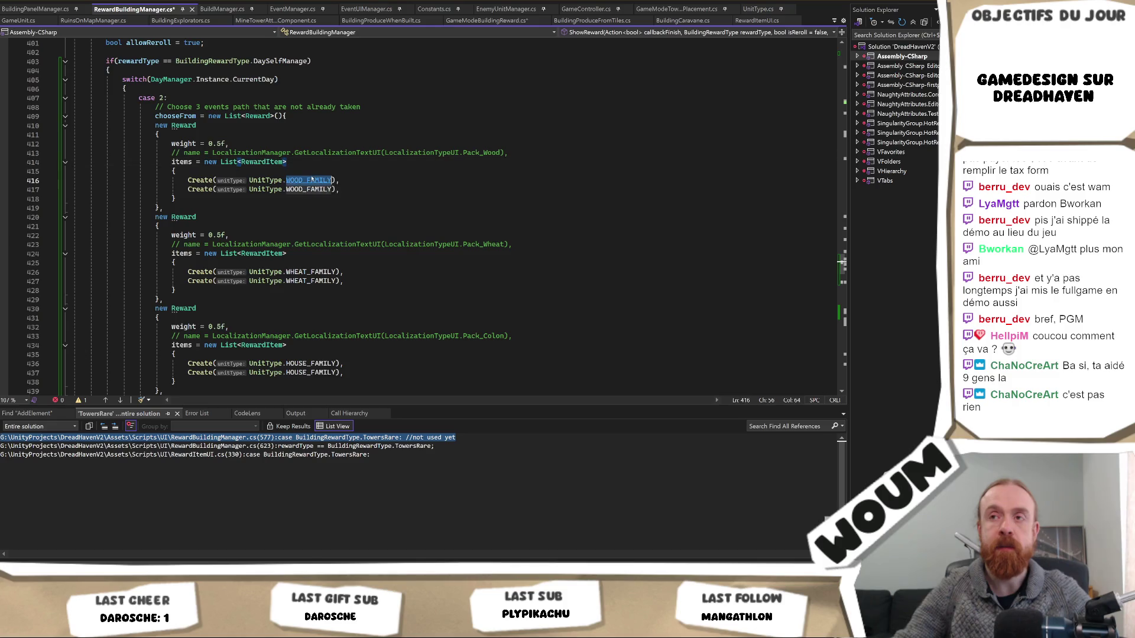
key("F12")
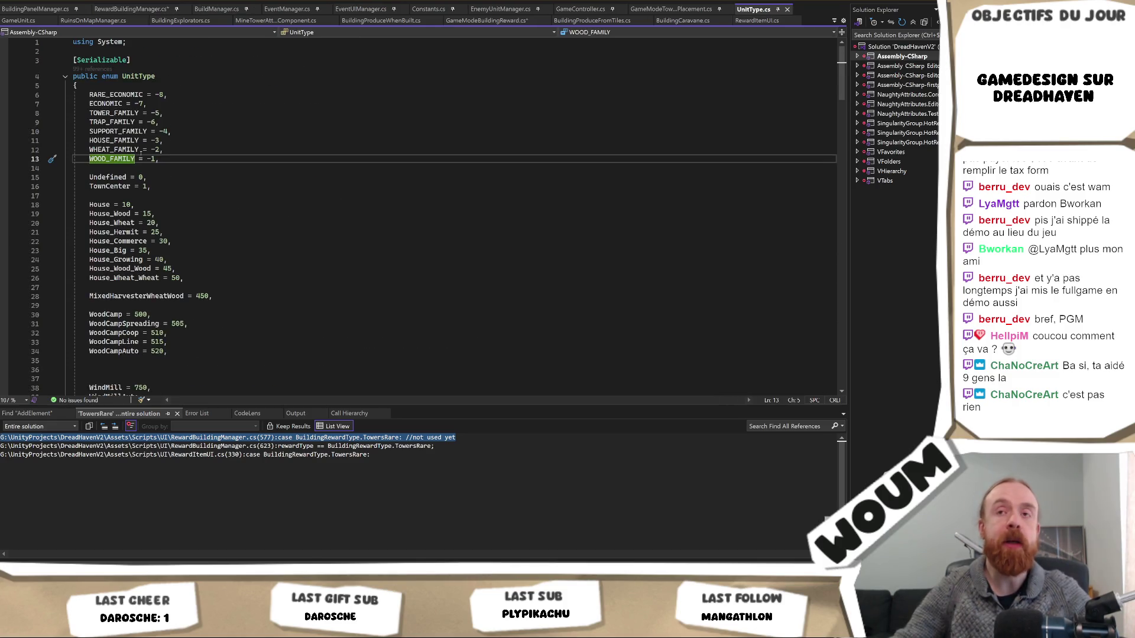
key("ctrl+Tab")
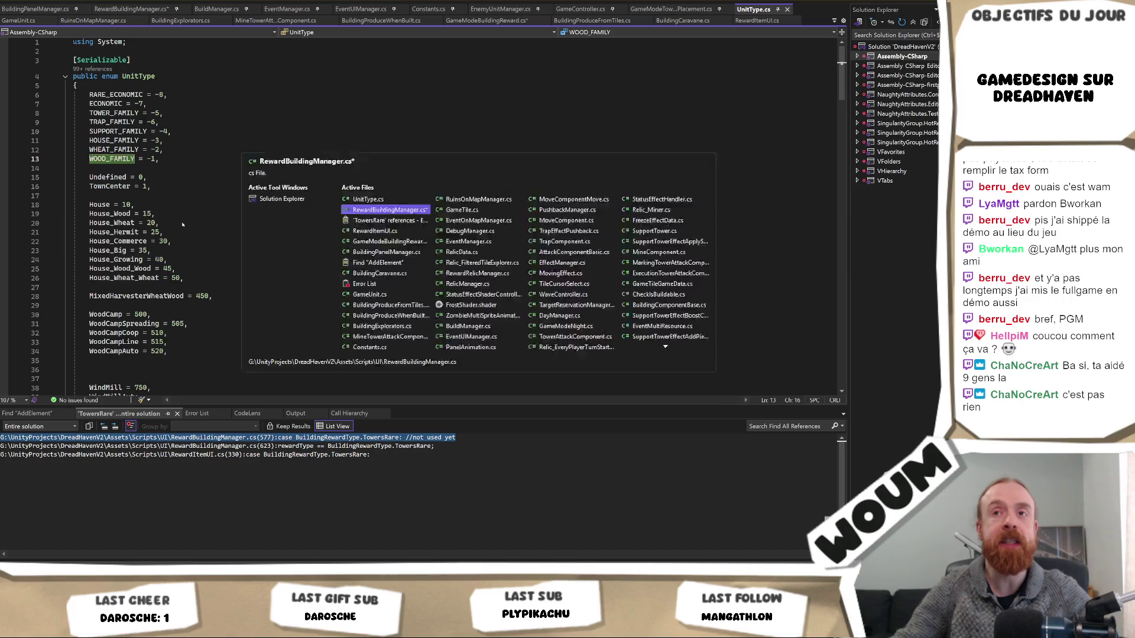
Remove the duplicate wood Create line and replace WHEAT_FAMILY with the copied WOOD_FAMILY
left_click_drag(339, 189, 340, 180)
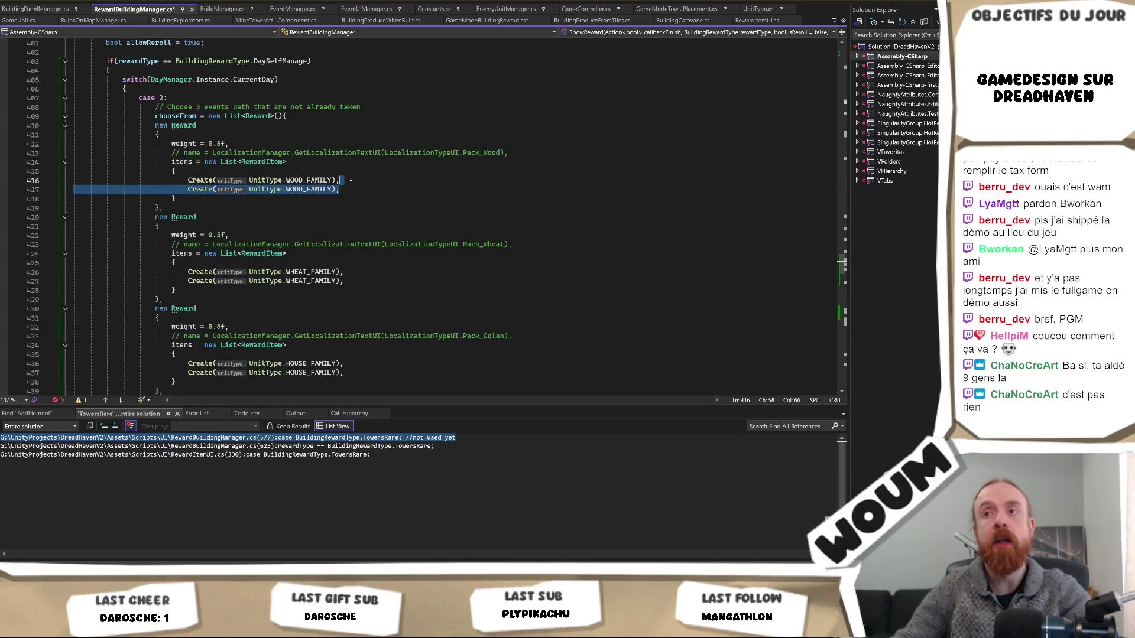
key("BackSpace")
double_click(306, 180)
key("ctrl+c")
double_click(309, 262)
key("ctrl+v")
Delete the extra wheat Create line and swap HOUSE_FAMILY for WOOD_FAMILY, removing its duplicate
left_click_drag(363, 273, 339, 263)
key("BackSpace")
double_click(310, 354)
key("ctrl+v")
left_click_drag(350, 355, 366, 347)
key("BackSpace")
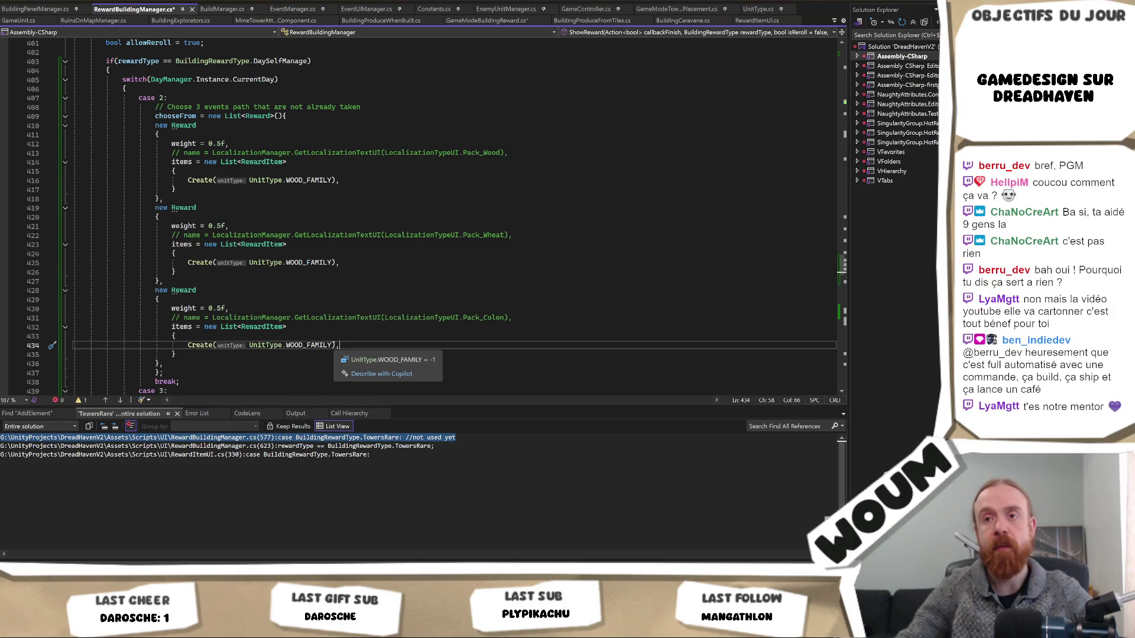
Check the closing braces of the last reward and the chooseFrom list before the break
scroll(354, 357, "down", 1)
left_click(201, 353)
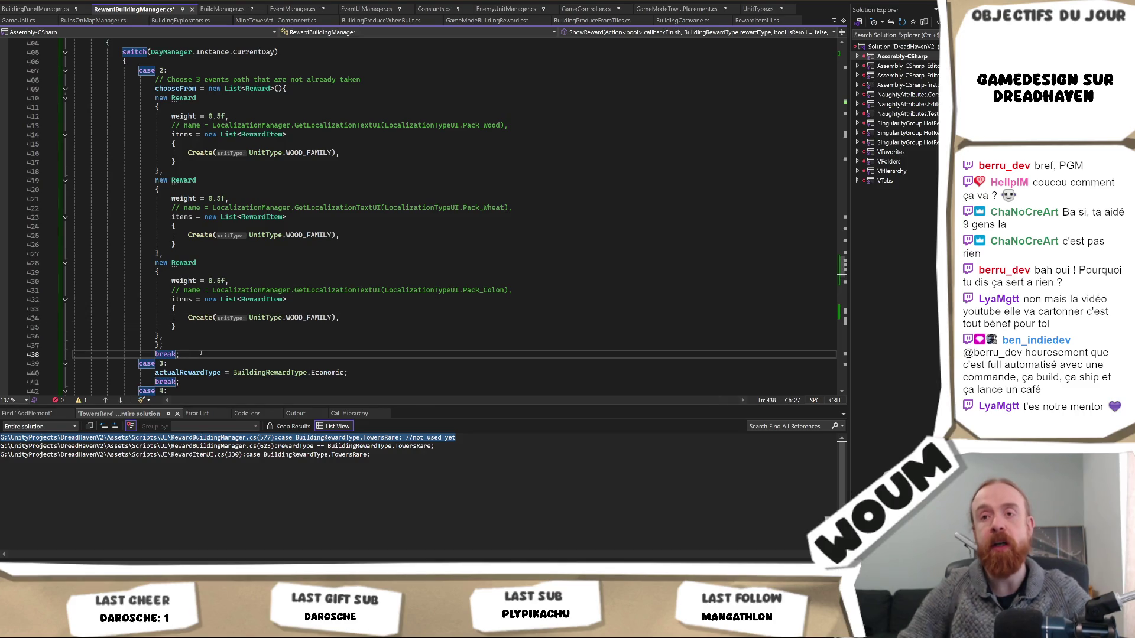
key("Up")
key("Home")
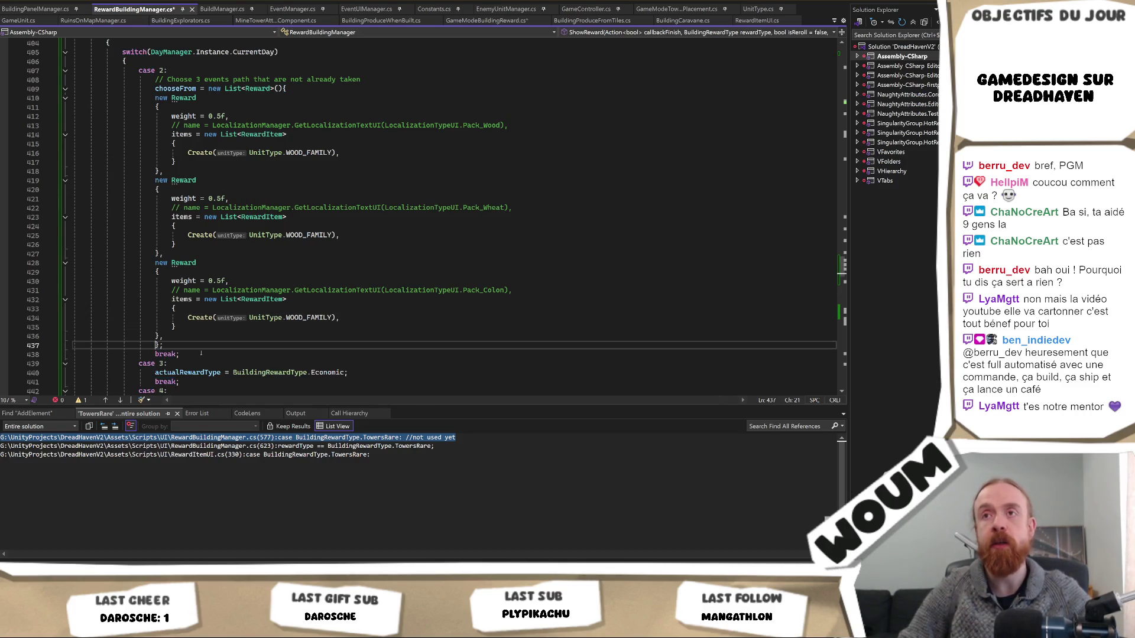
scroll(201, 353, "up", 4)
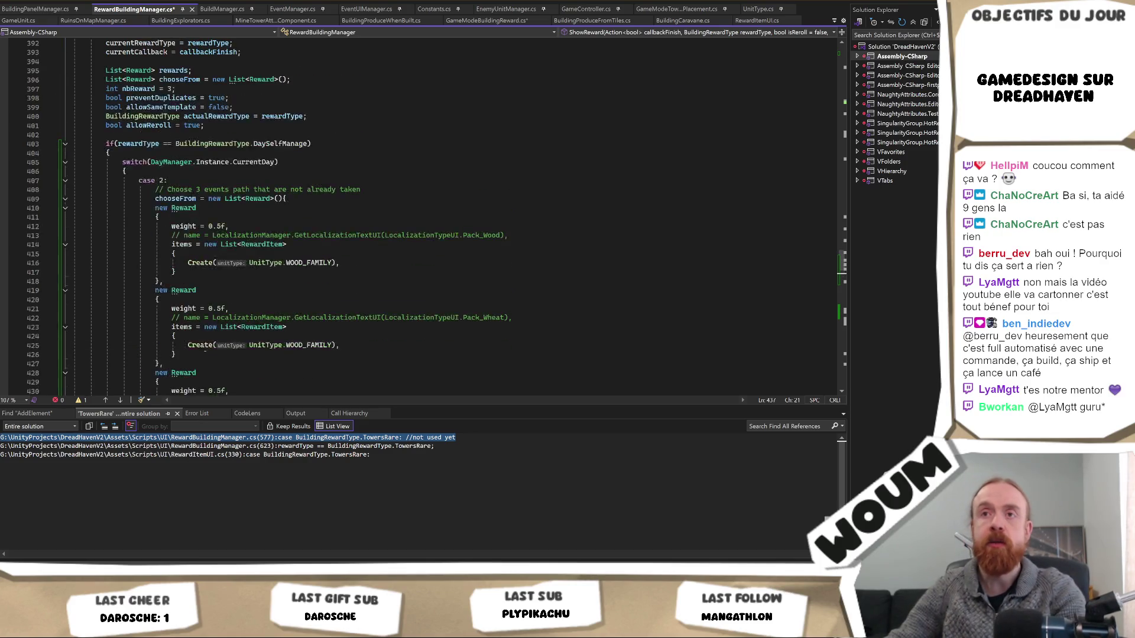
scroll(205, 350, "down", 4)
key("Up")
key("Right")
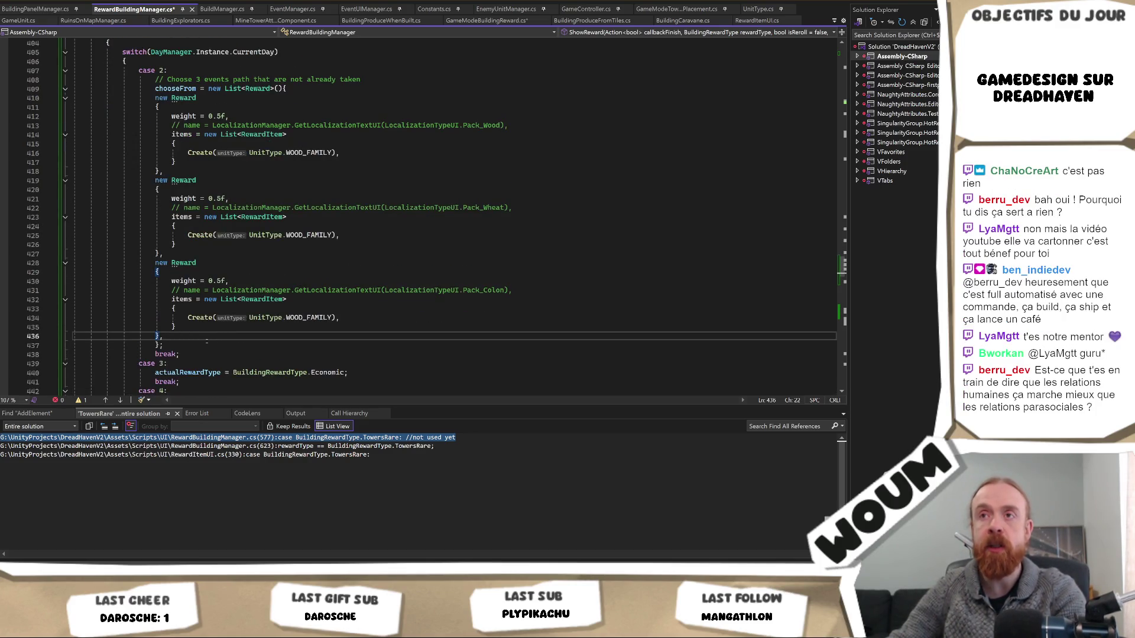
key("Down")
key("Left")
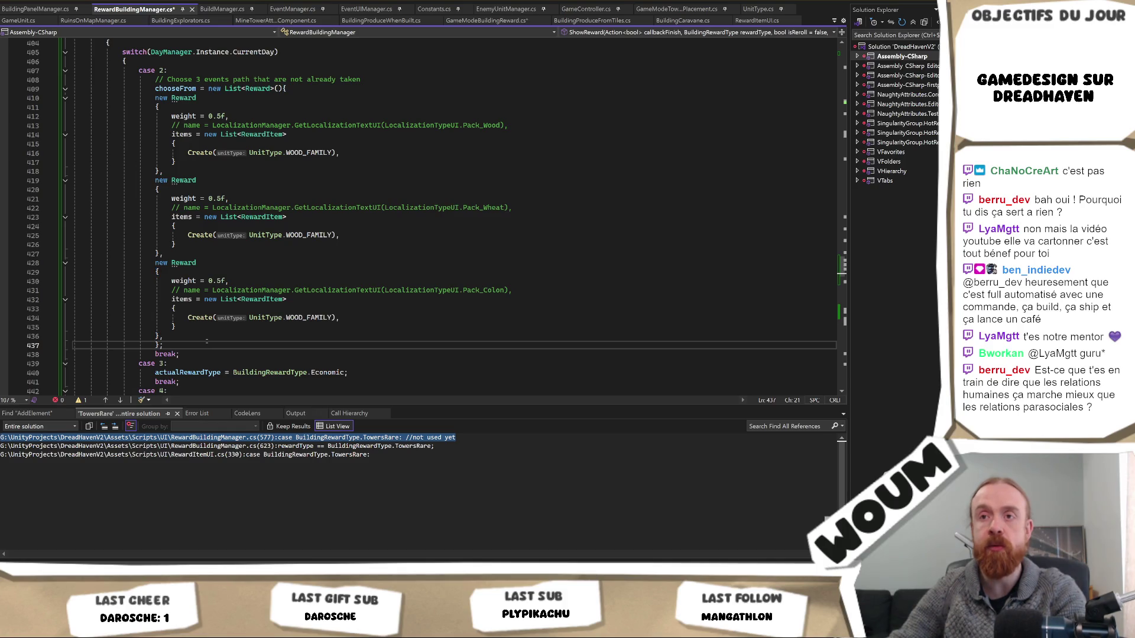
left_click(295, 89)
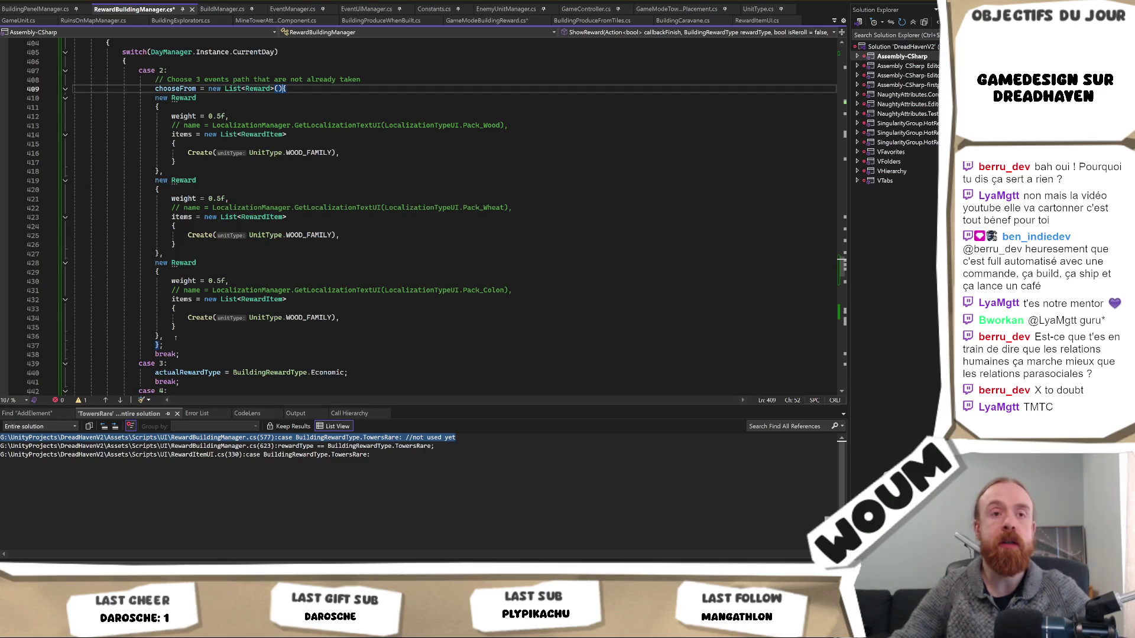
Indent the three Reward blocks (lines 410–436) one level inside chooseFrom
mouse_move(175, 336)
left_mouse_down()
mouse_move(34, 189)
mouse_move(25, 98)
left_mouse_up()
key("Tab")
left_click(235, 344)
left_click(222, 335)
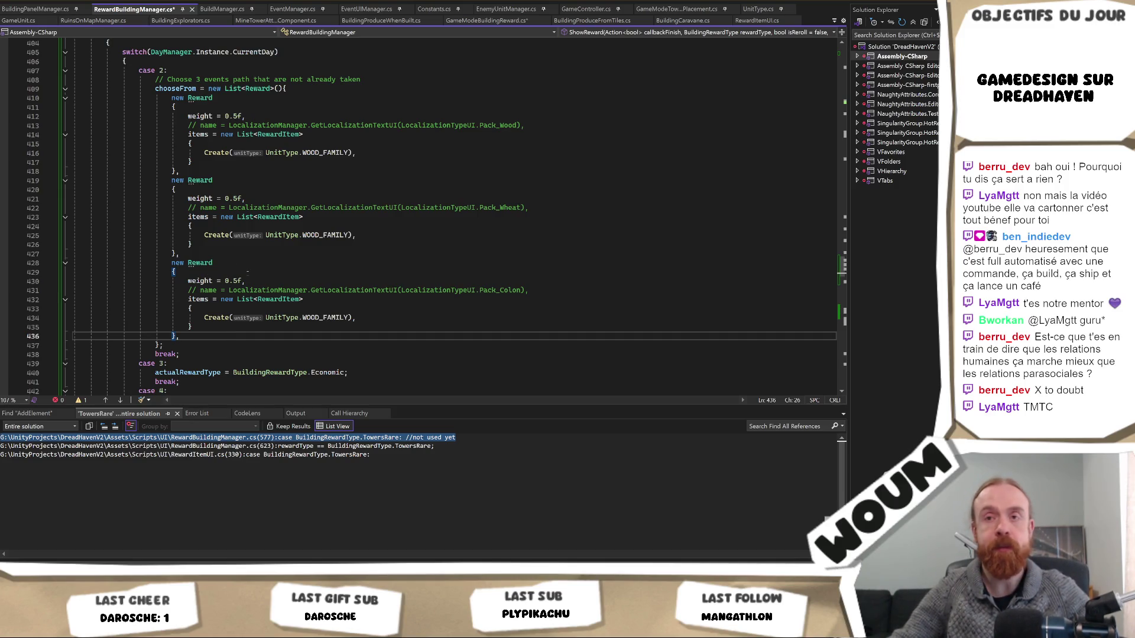
scroll(248, 271, "down", 1)
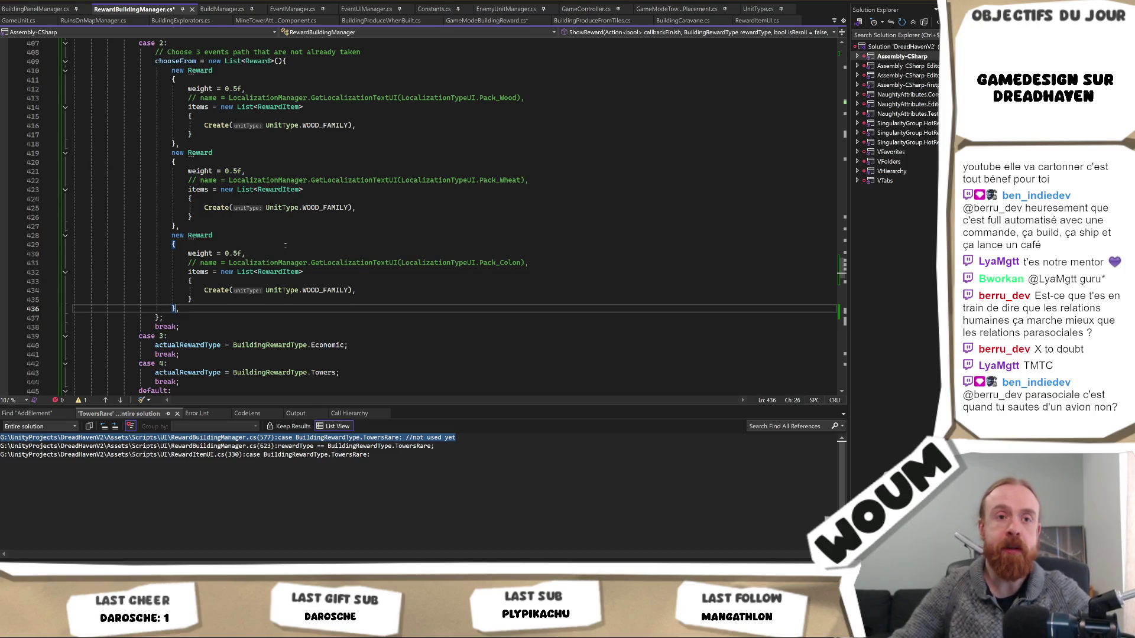
scroll(304, 300, "up", 2)
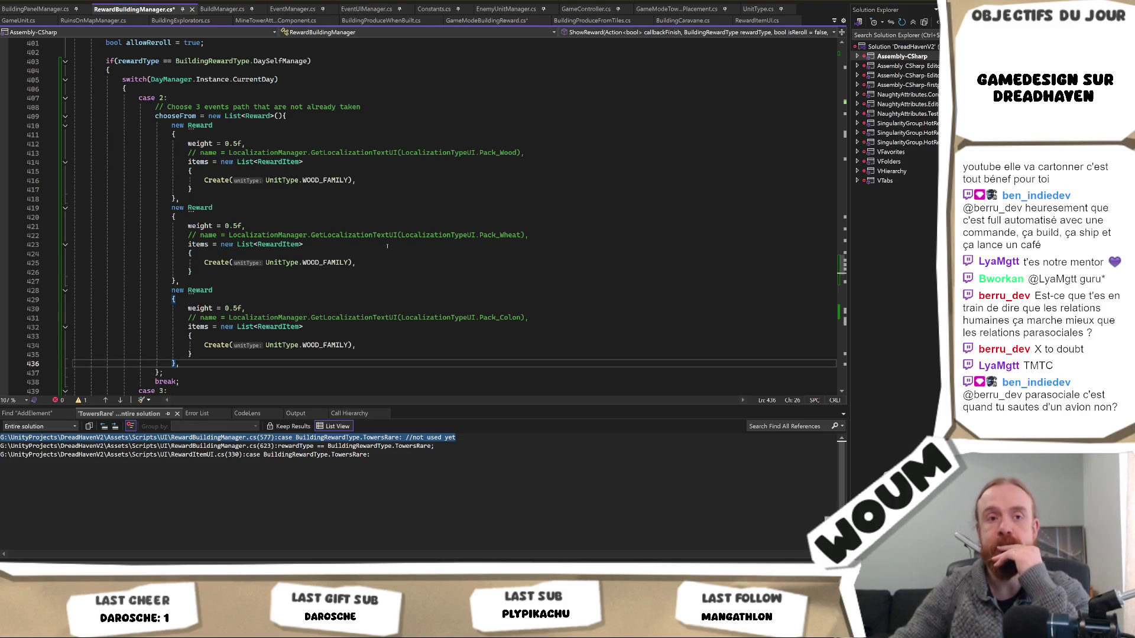
scroll(387, 246, "down", 1)
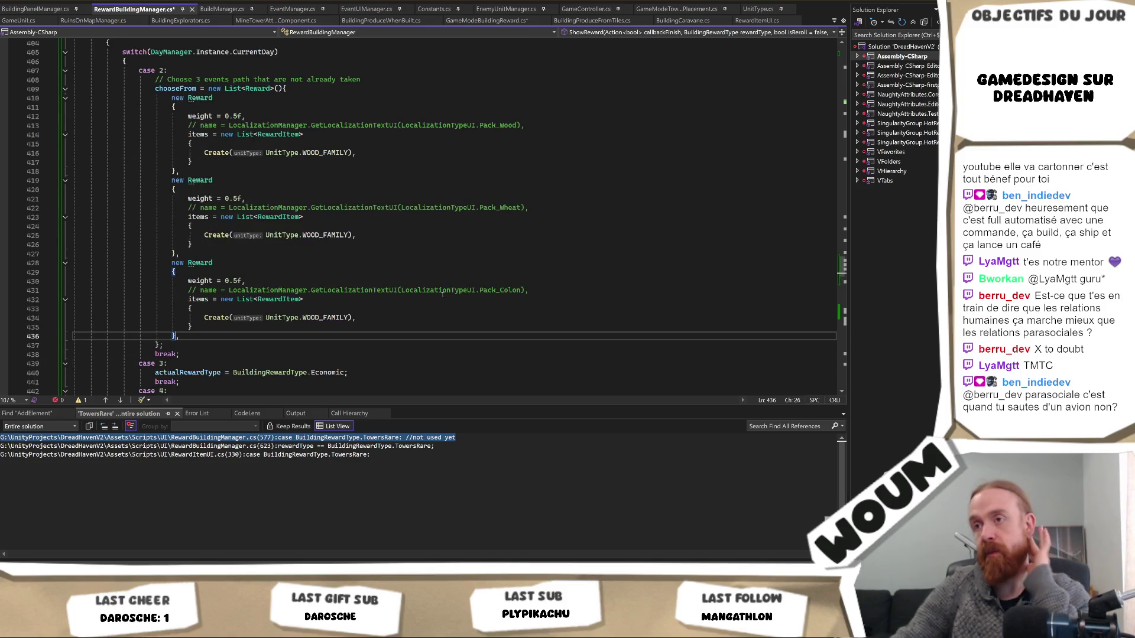
Delete the Pack_Colon, Pack_Wheat and Pack_Wood LocalizationManager comment lines
left_click_drag(537, 290, 543, 278)
key("Delete")
left_click_drag(535, 207, 546, 198)
key("Delete")
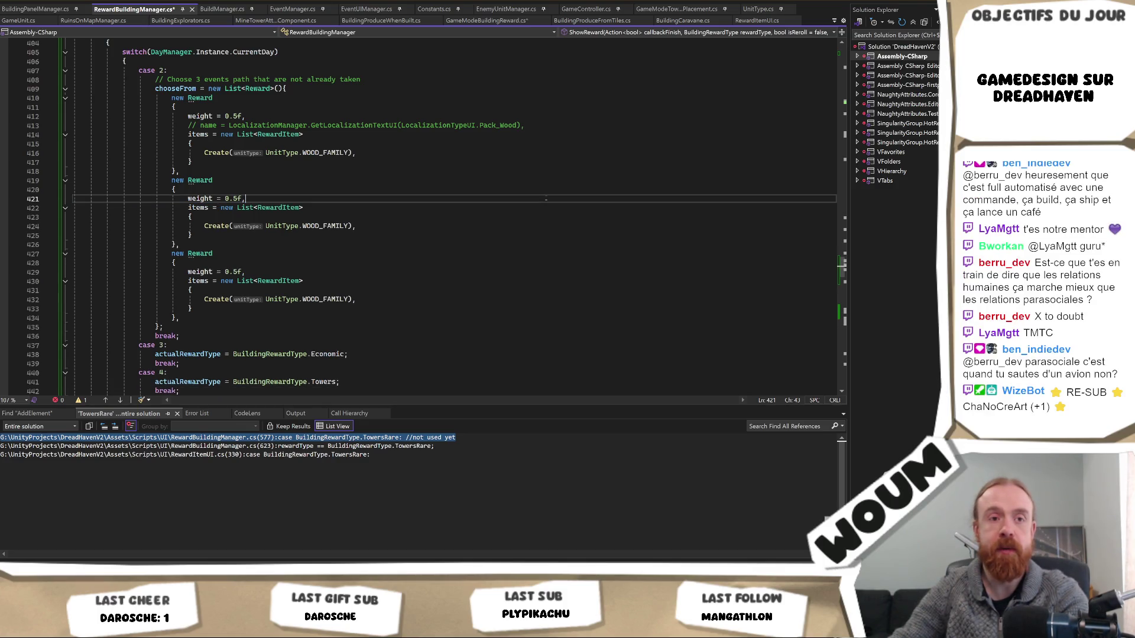
scroll(544, 201, "up", 2)
scroll(542, 205, "up", 1)
left_click_drag(542, 205, 542, 199)
key("Delete")
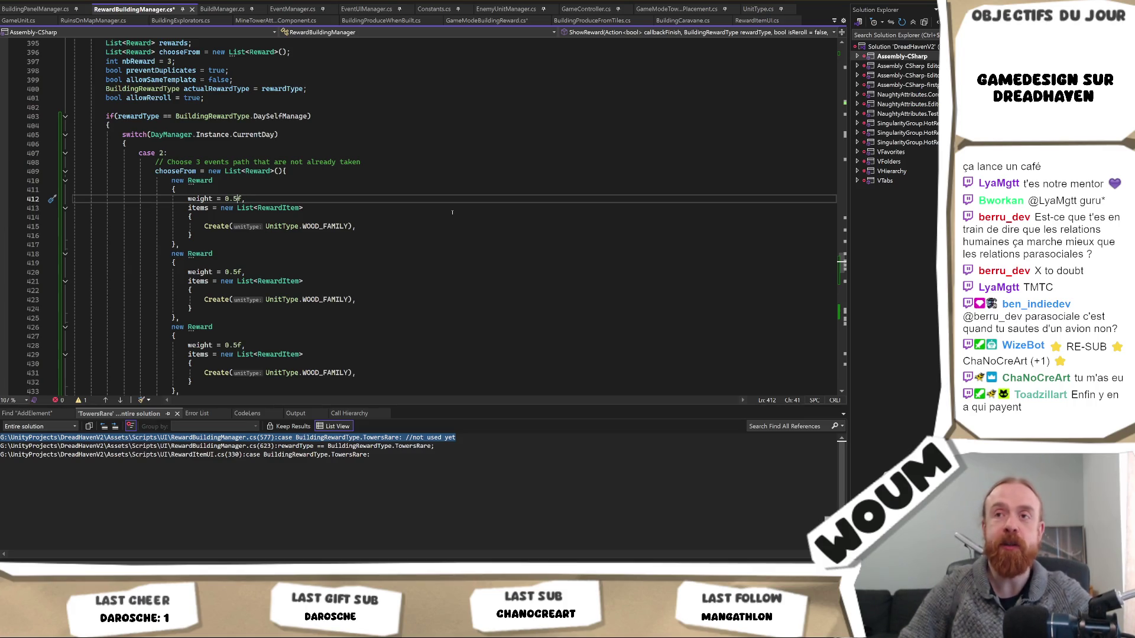
Review the cleaned day-2 reward list, its closing braces and every Reward usage
key("Down")
key("Down")
key("Down")
key("Left")
key("Up")
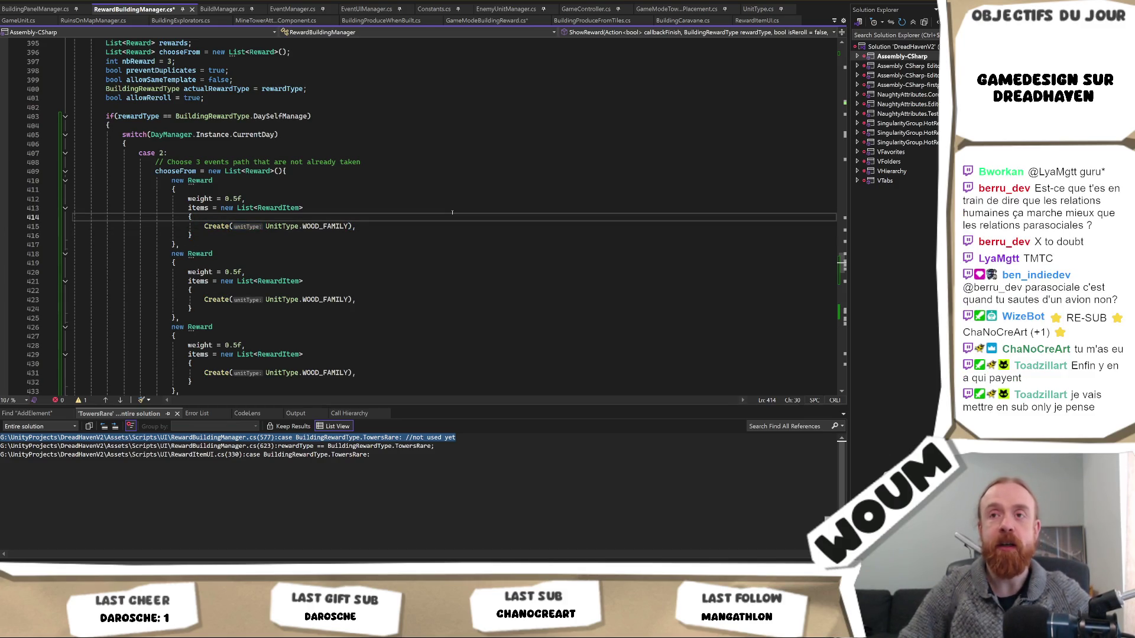
key("Down")
key("Down")
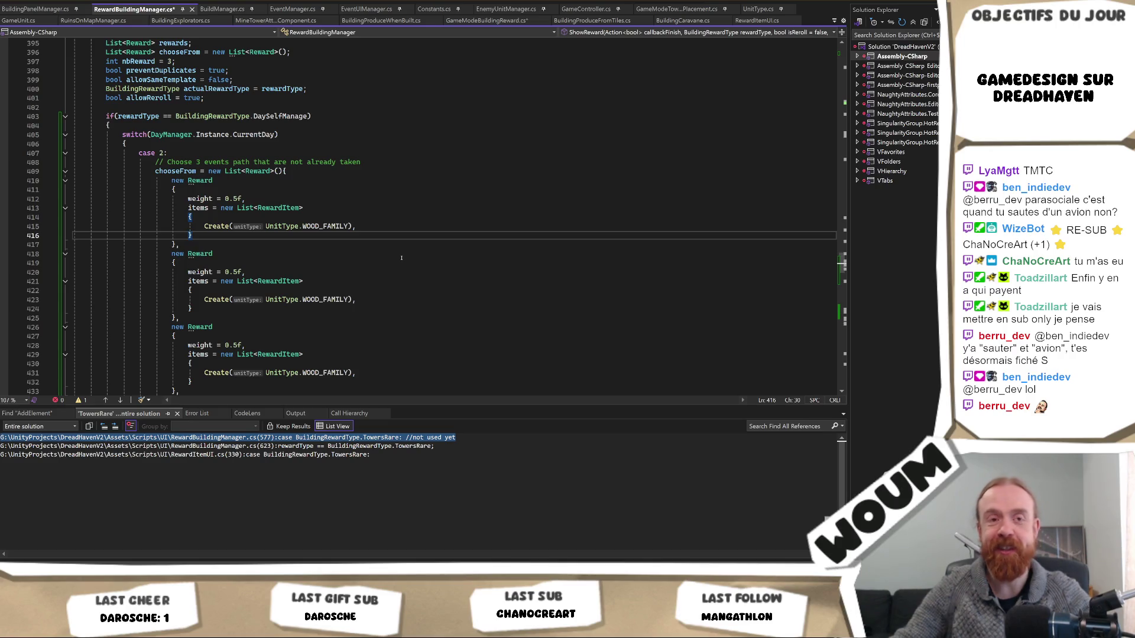
scroll(356, 257, "down", 1)
scroll(352, 256, "down", 1)
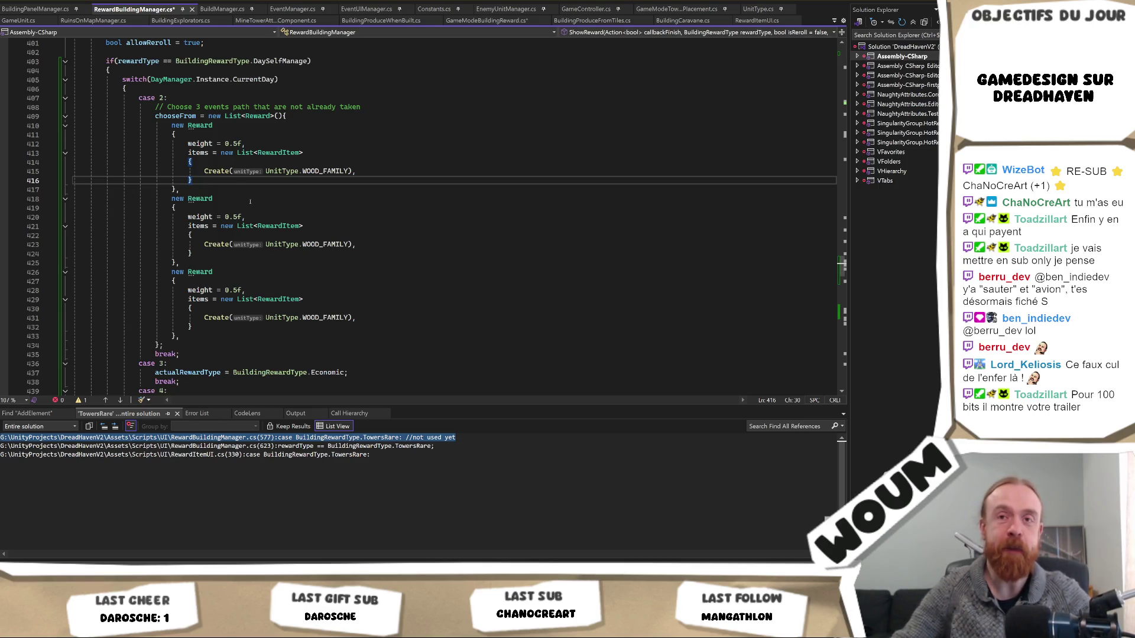
scroll(265, 267, "down", 1)
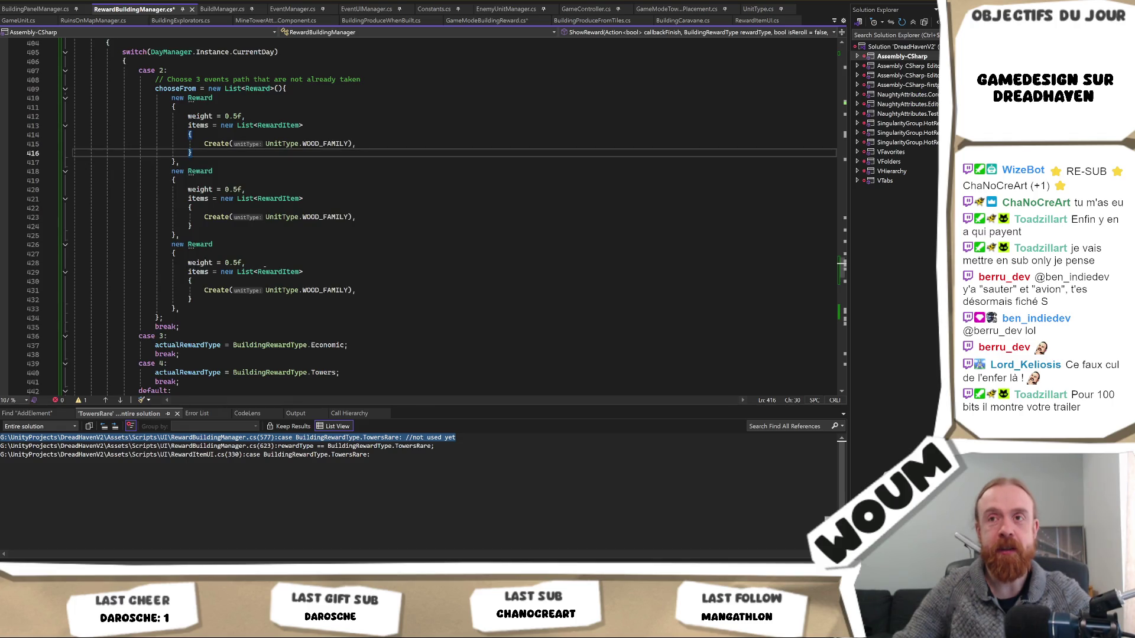
scroll(260, 270, "down", 1)
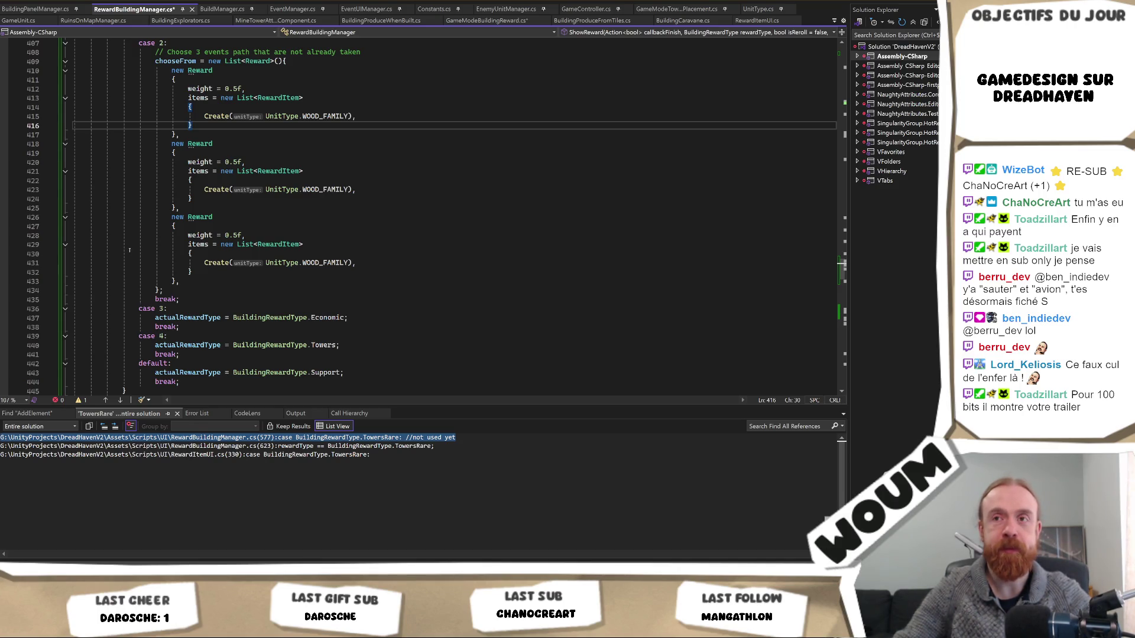
scroll(233, 315, "up", 3)
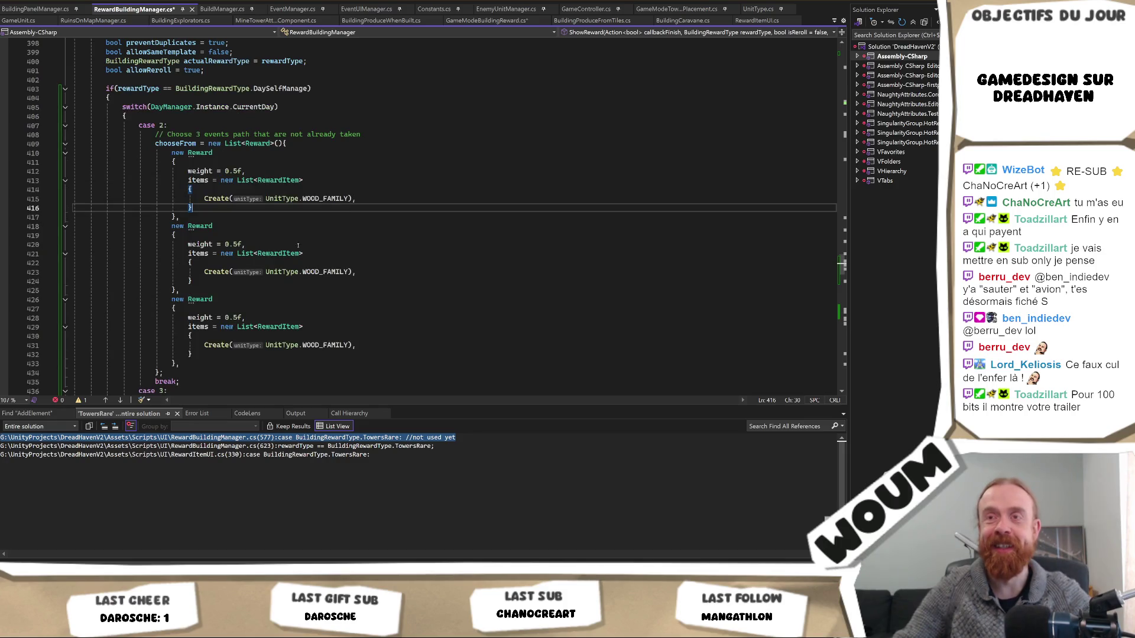
scroll(328, 302, "down", 2)
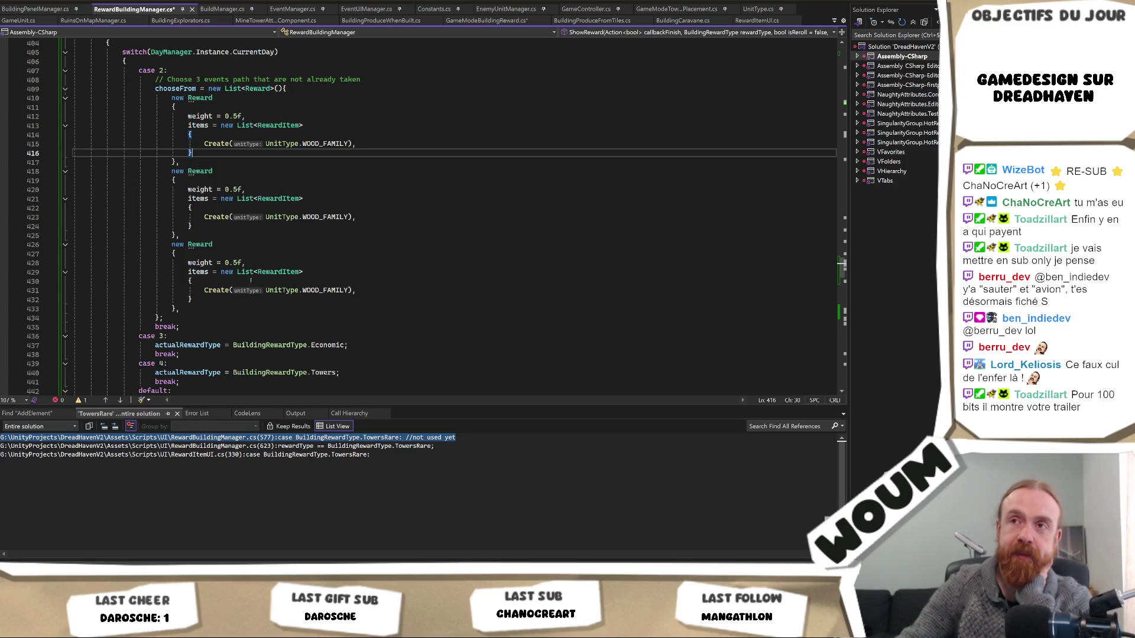
scroll(248, 286, "up", 1)
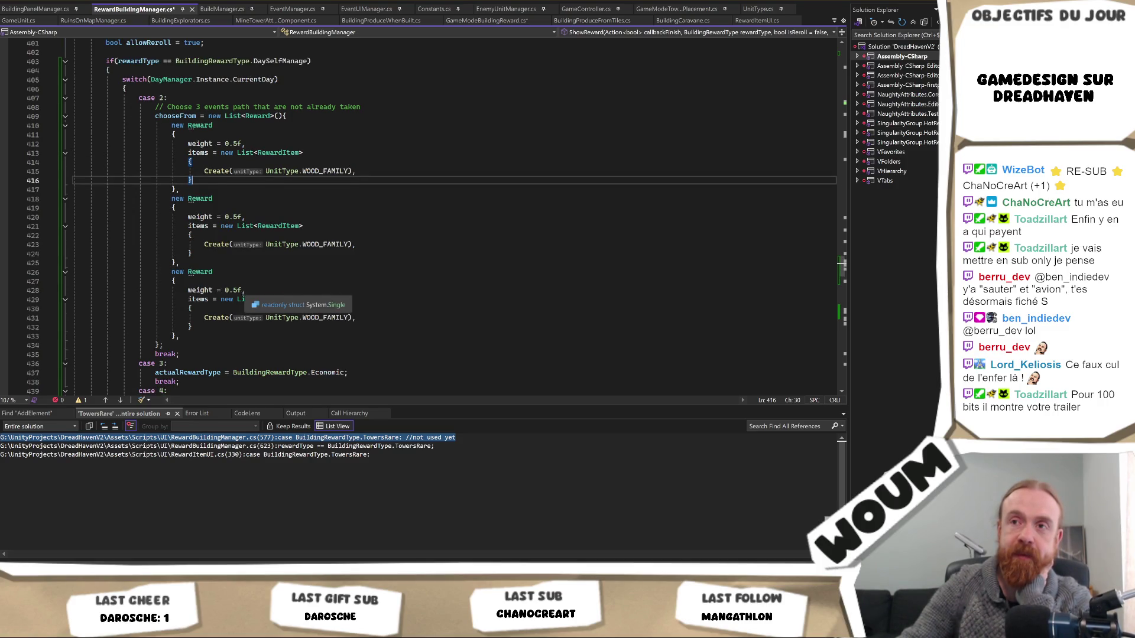
left_click(201, 345)
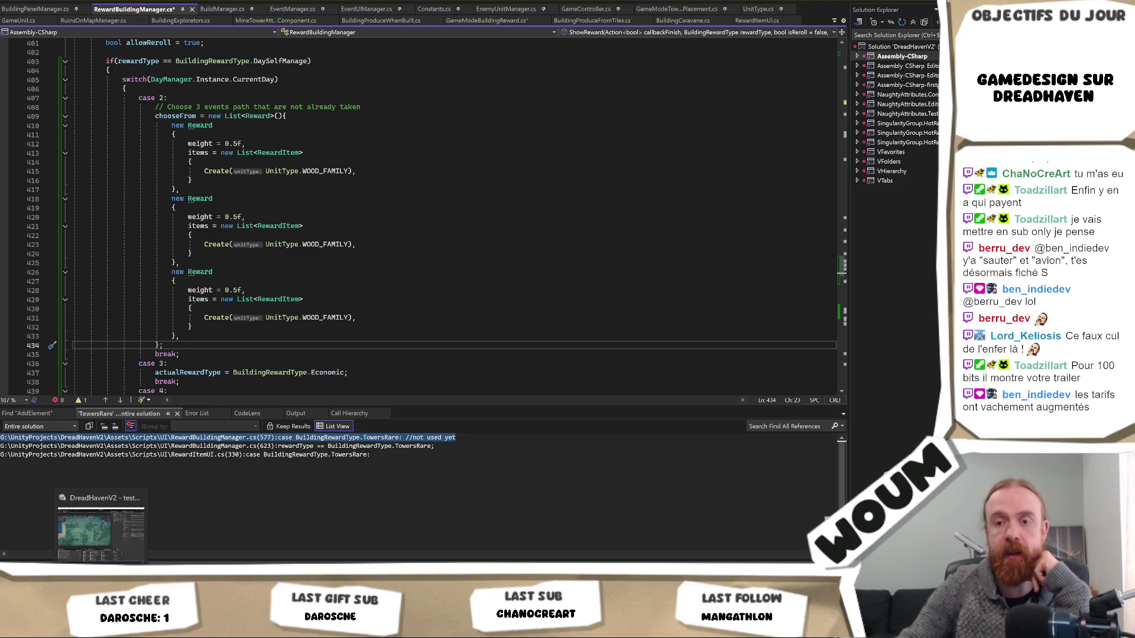
left_click(367, 299)
left_click(389, 271)
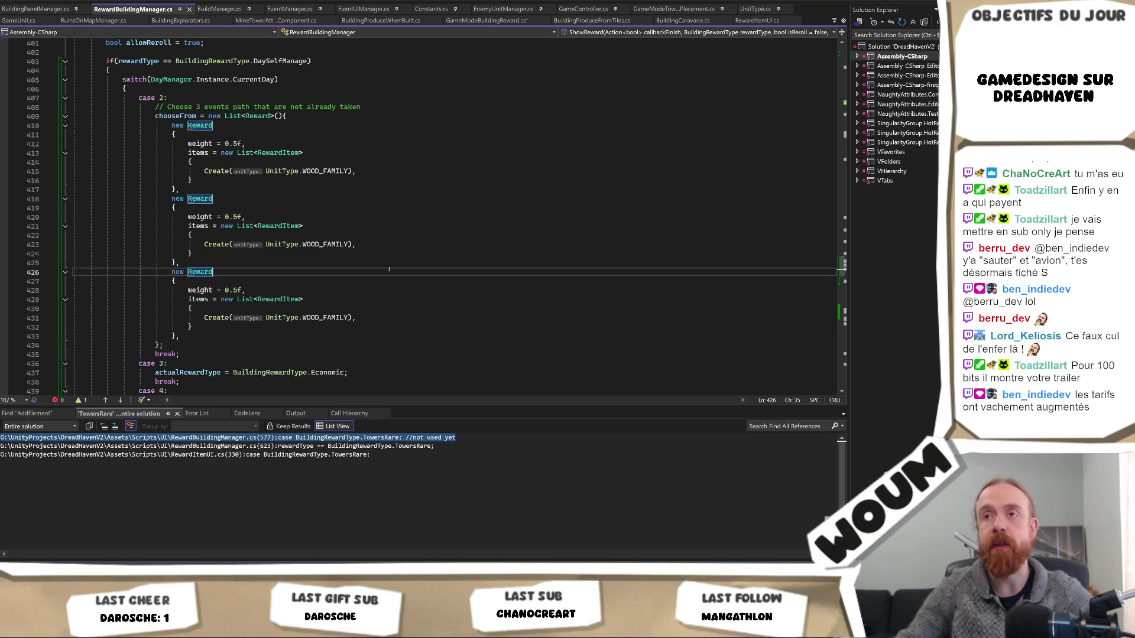
scroll(390, 266, "down", 8)
scroll(390, 264, "down", 6)
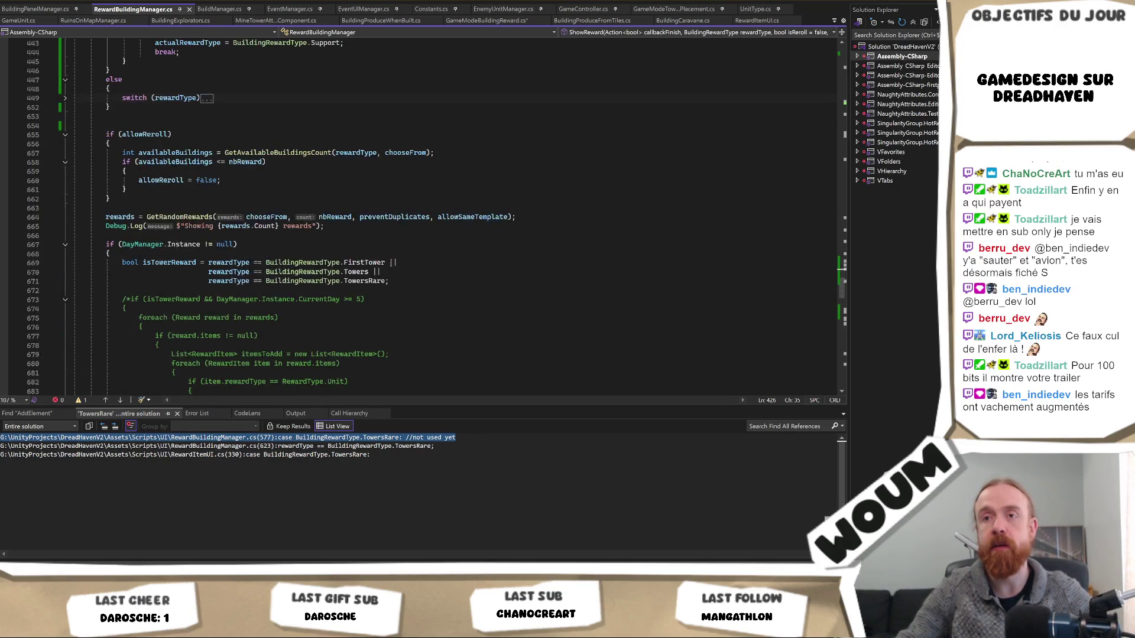
Declare 'bool duplicateEcono = false;' after the allowReroll declaration
scroll(334, 272, "down", 8)
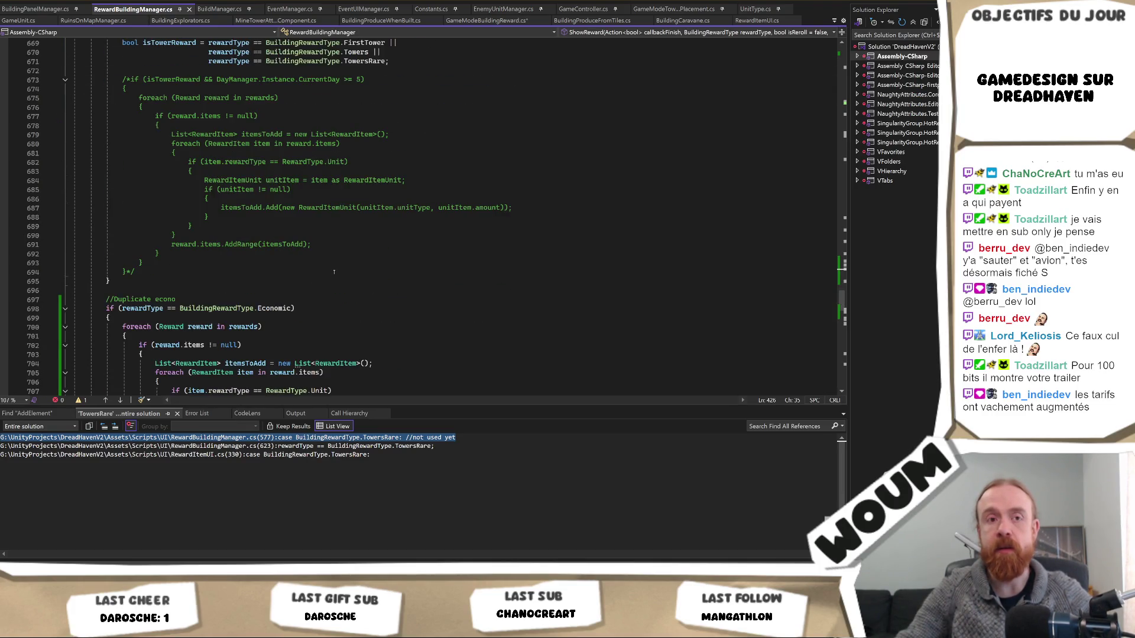
double_click(135, 301)
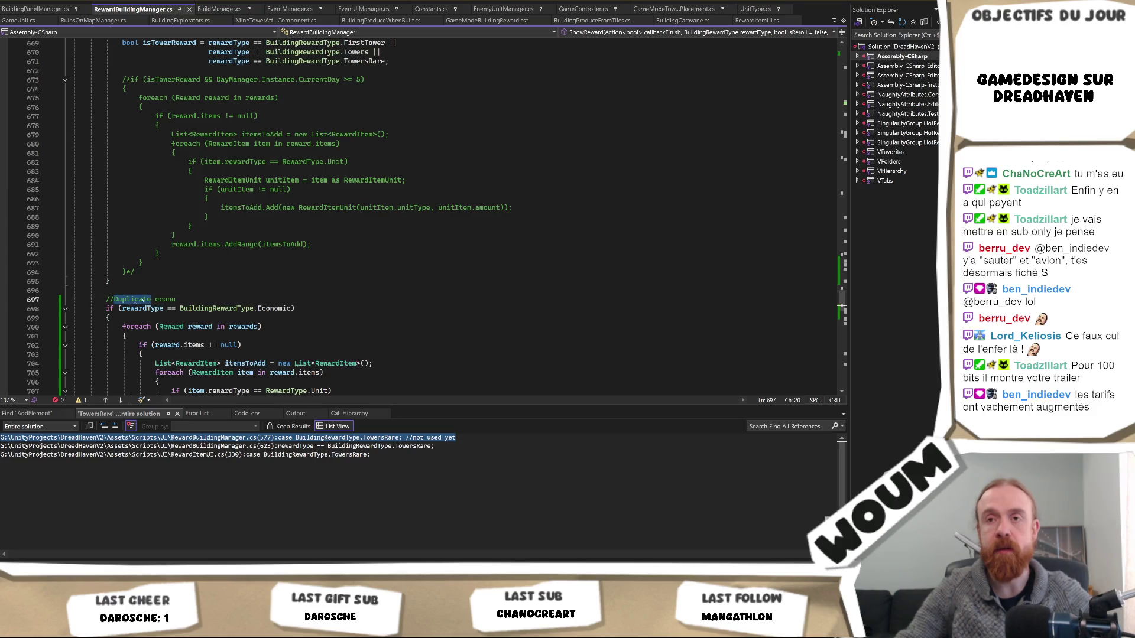
scroll(414, 213, "up", 20)
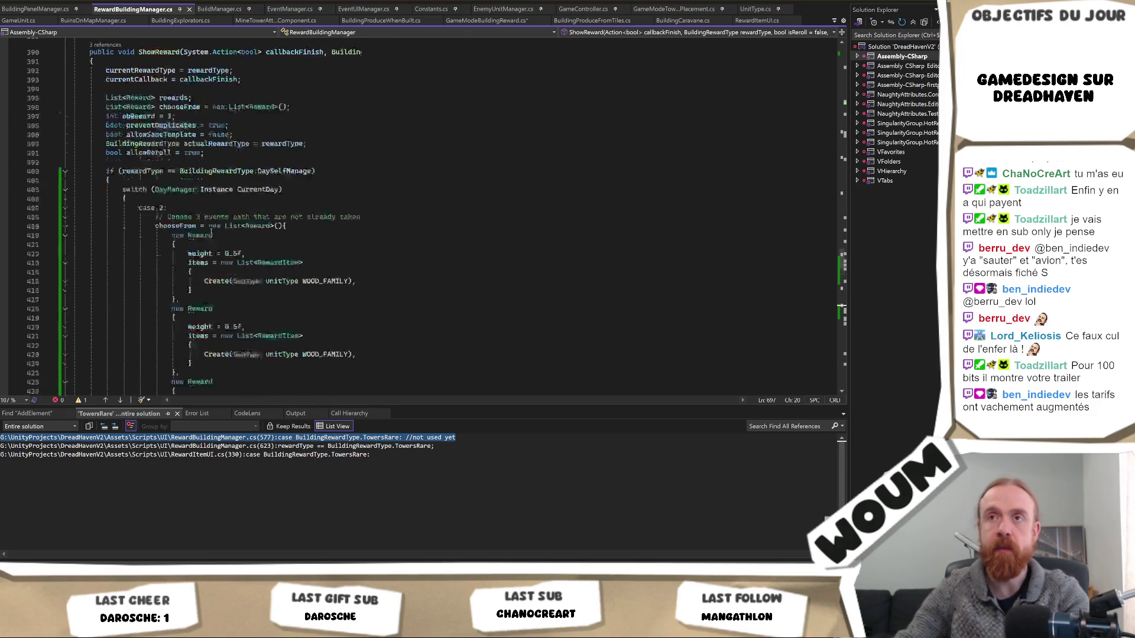
left_click(318, 235)
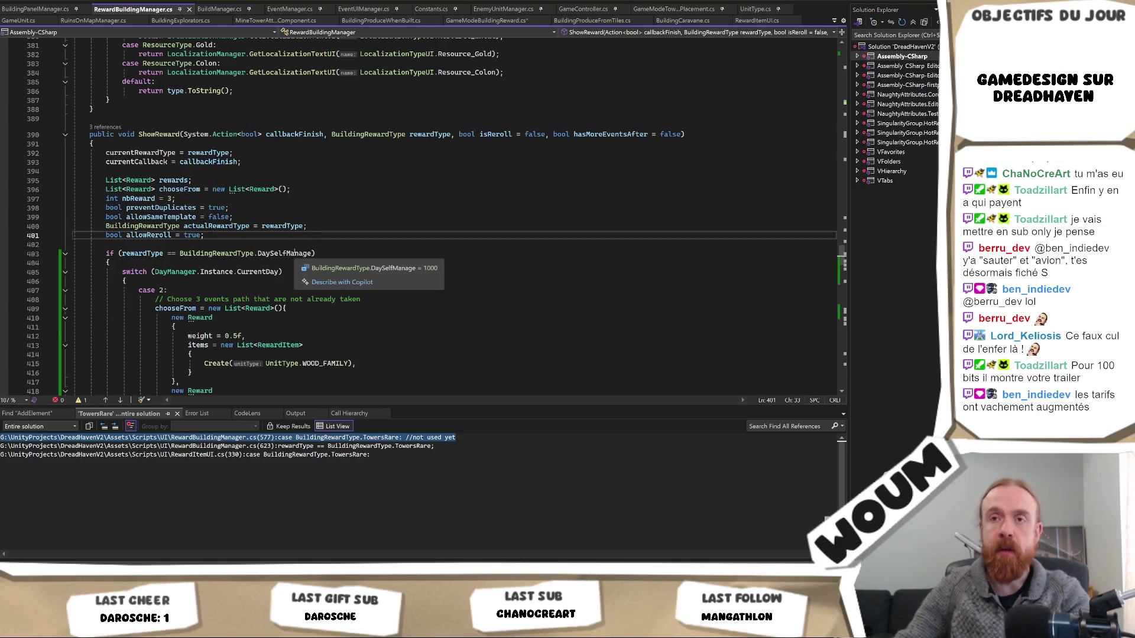
key("Return")
type("bool ")
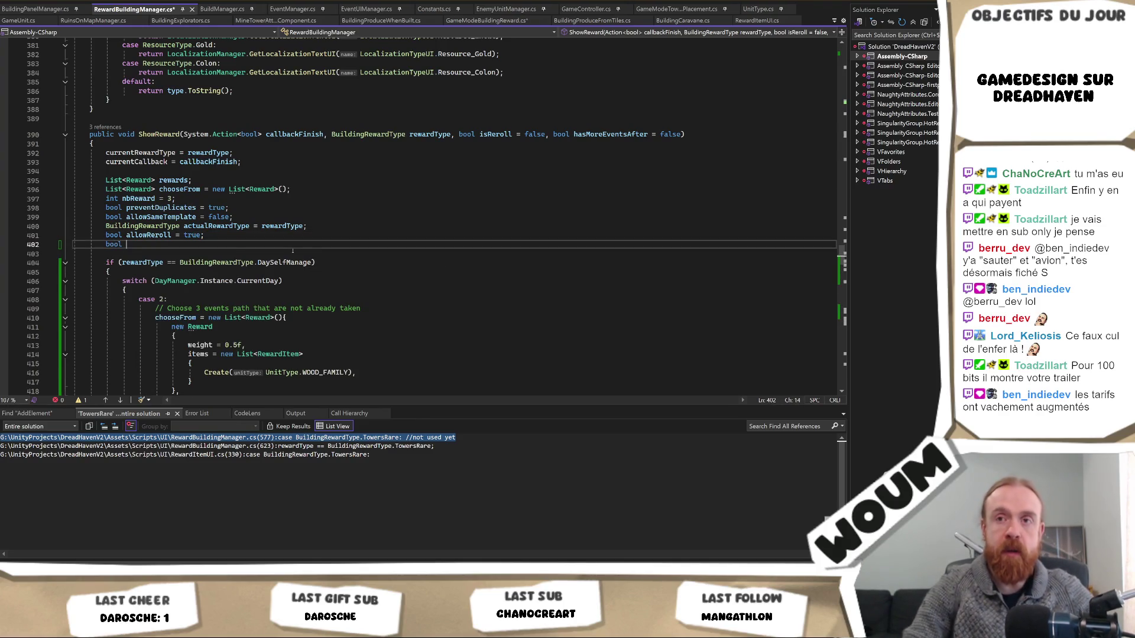
type("duplicateEcono")
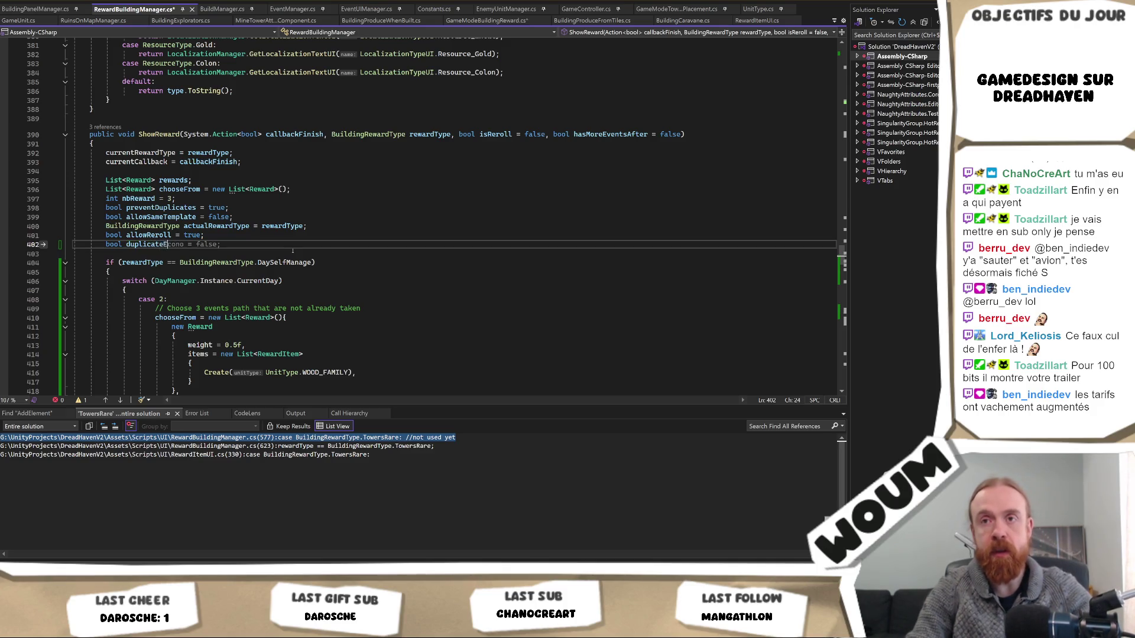
key("Tab")
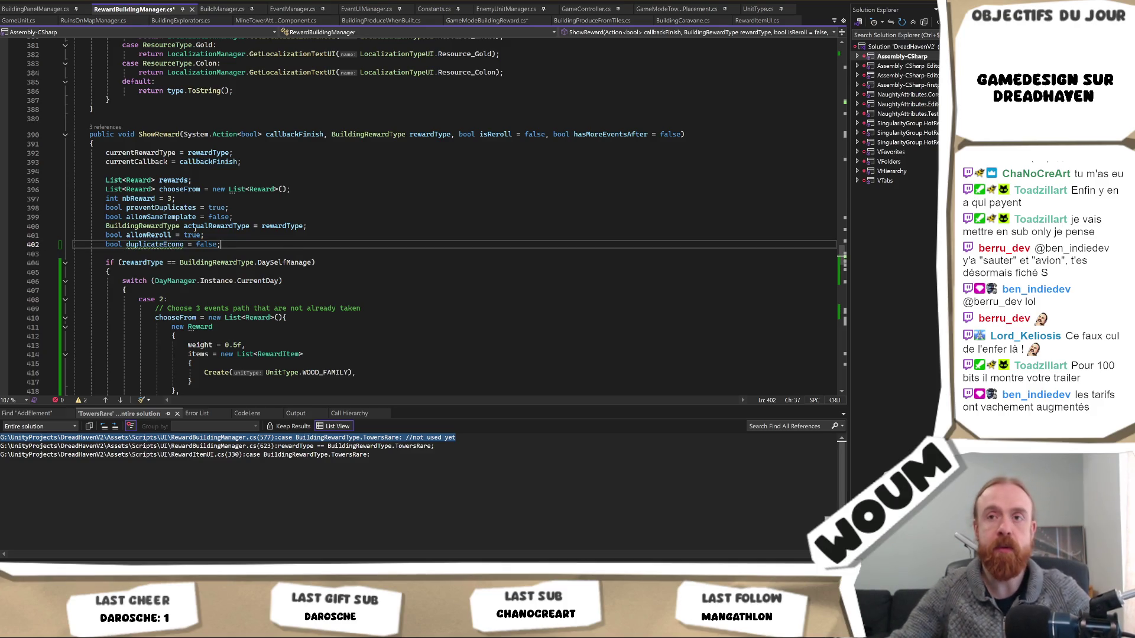
Add 'duplicateEcono = true;' inside the DaySelfManage branch and save the file
left_click(167, 244)
scroll(236, 308, "down", 2)
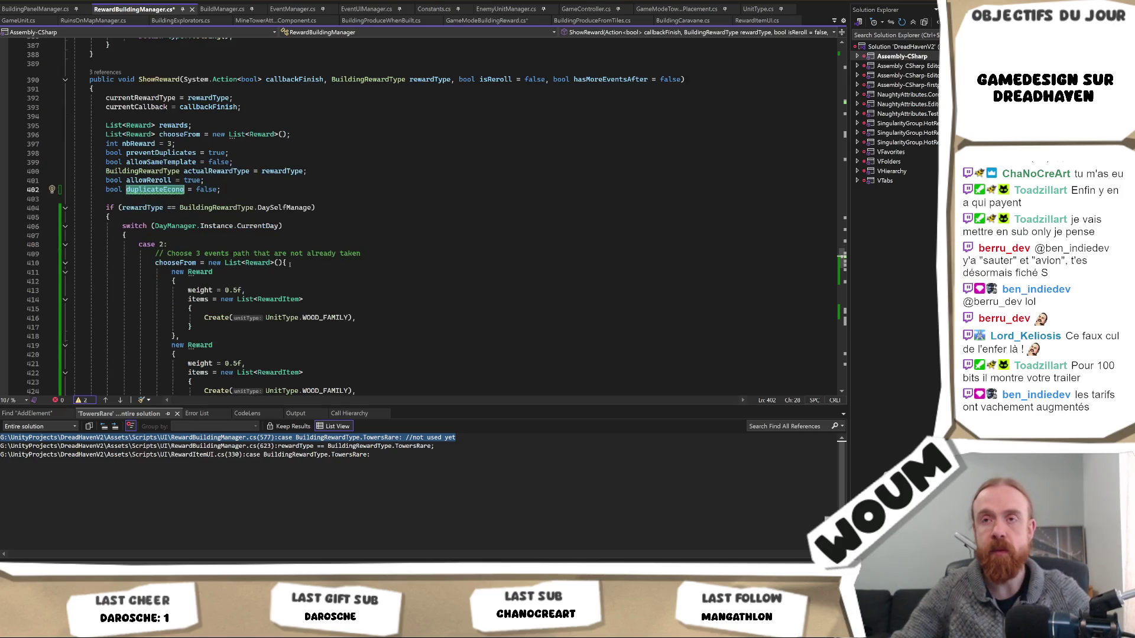
left_click(257, 216)
scroll(257, 246, "down", 1)
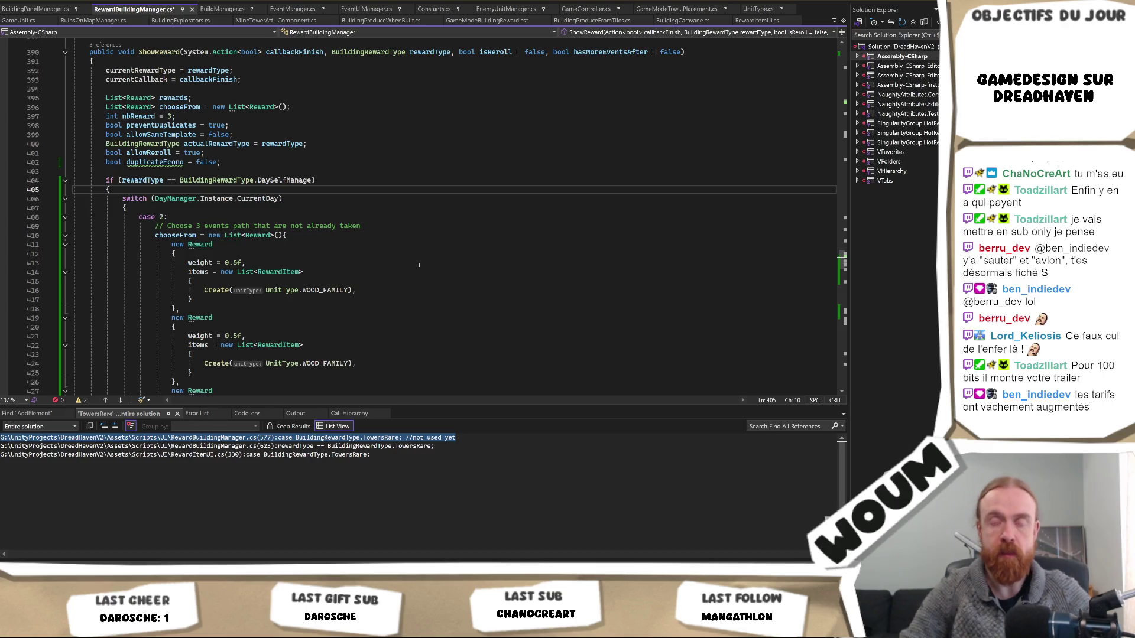
key("Return")
type("duplicateEcono ")
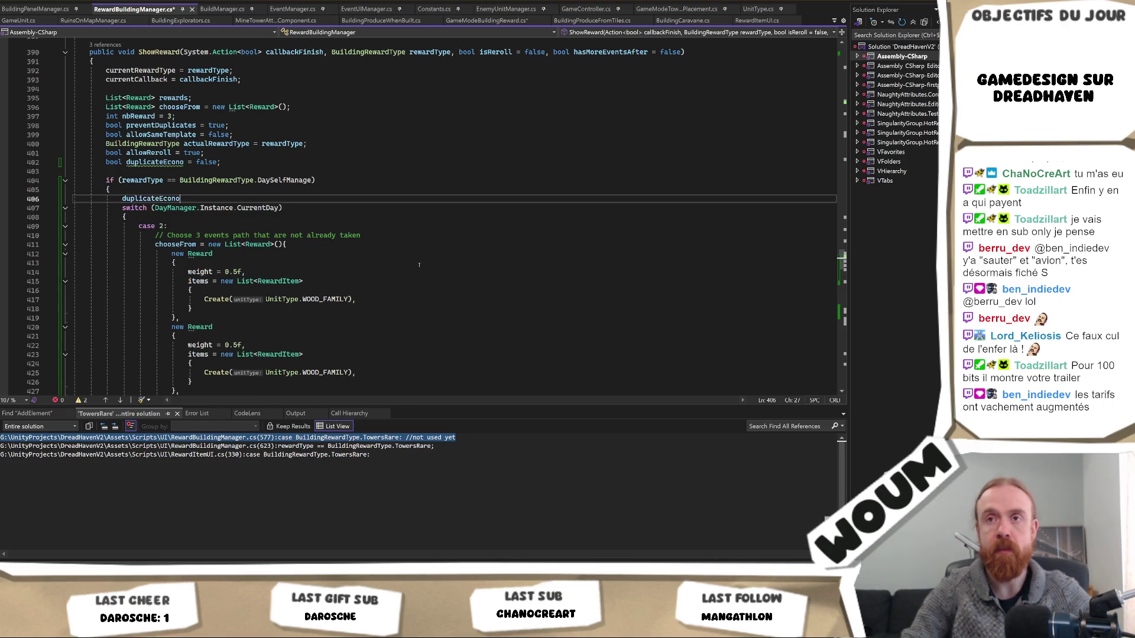
type("= true;")
key("ctrl+s")
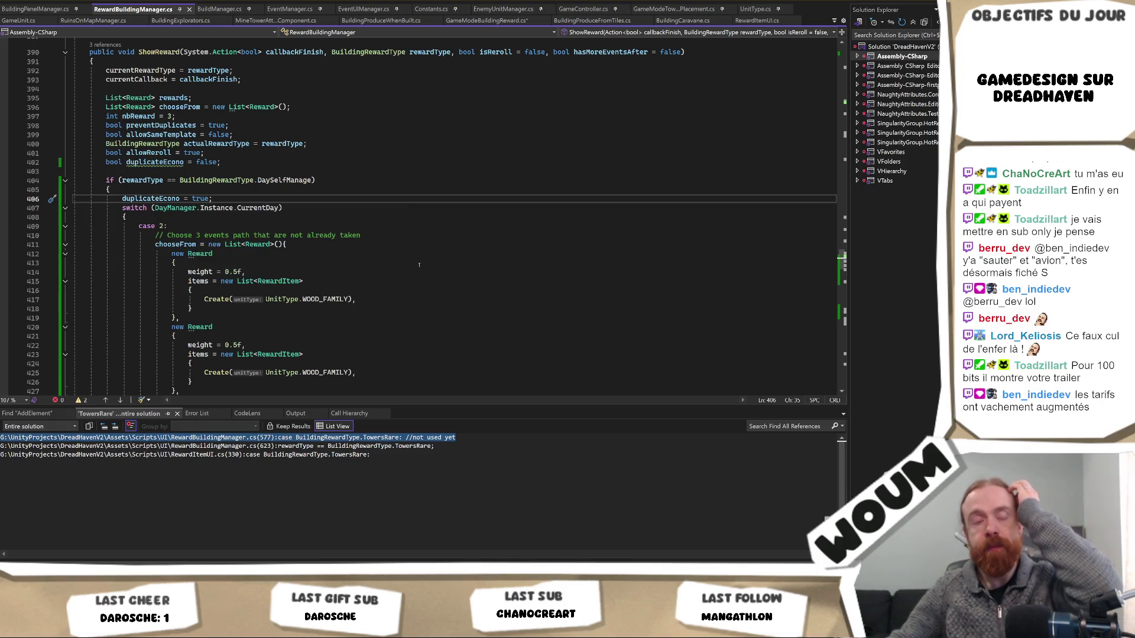
Prefix the Duplicate econo condition with 'duplicateEcono ||' so it also triggers economic duplication
scroll(419, 264, "down", 14)
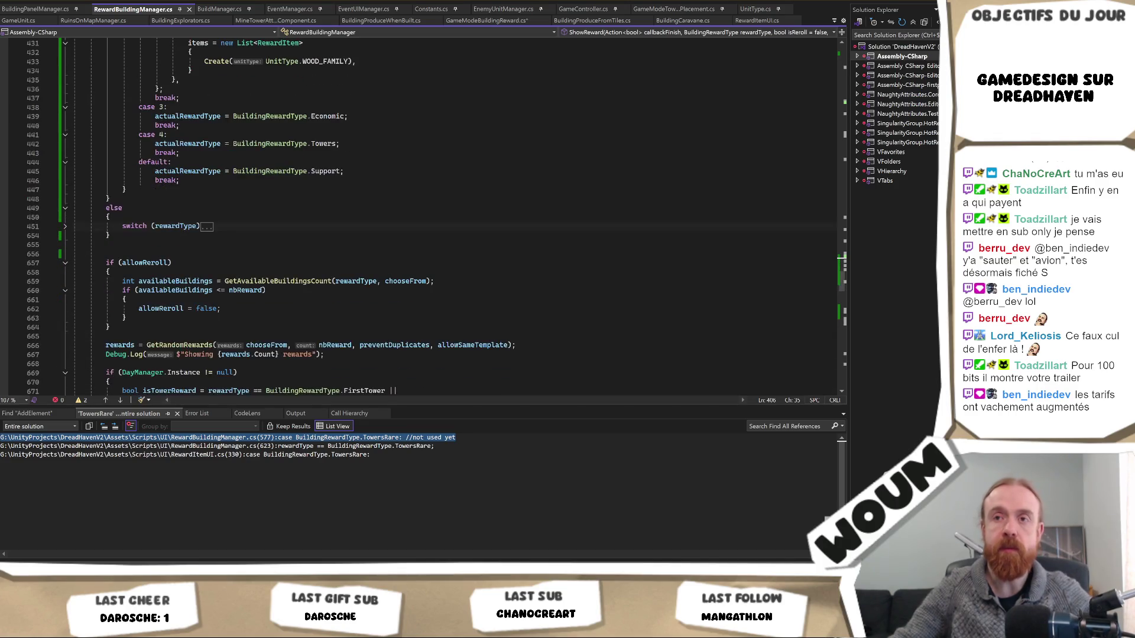
scroll(165, 272, "down", 4)
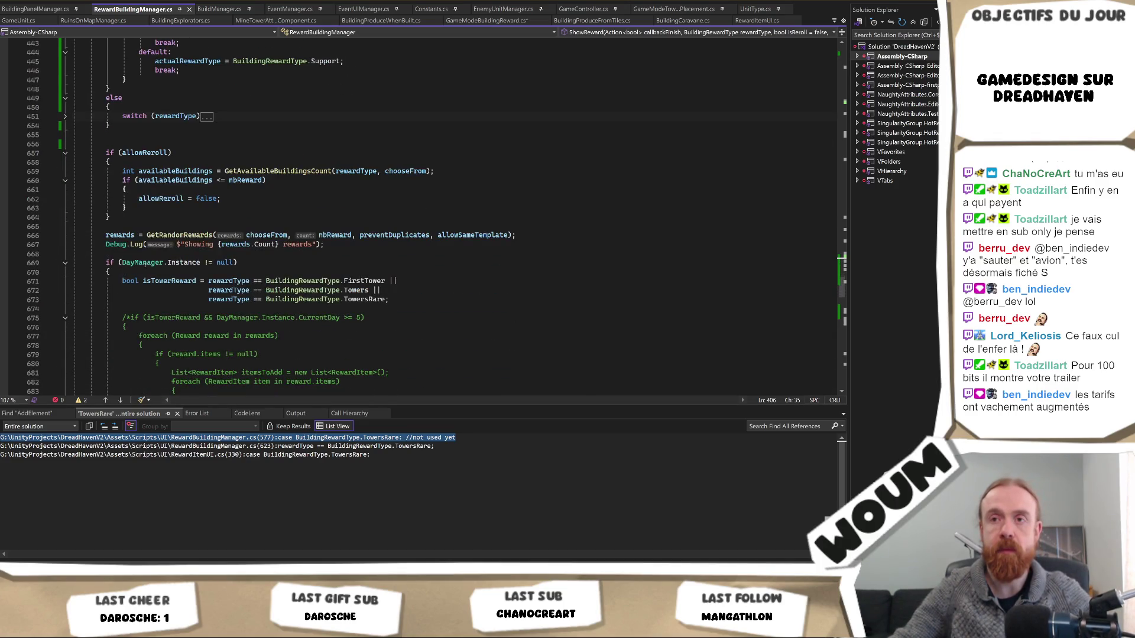
scroll(148, 263, "down", 5)
scroll(148, 267, "down", 4)
left_click(122, 299)
type("duplicateEcono ")
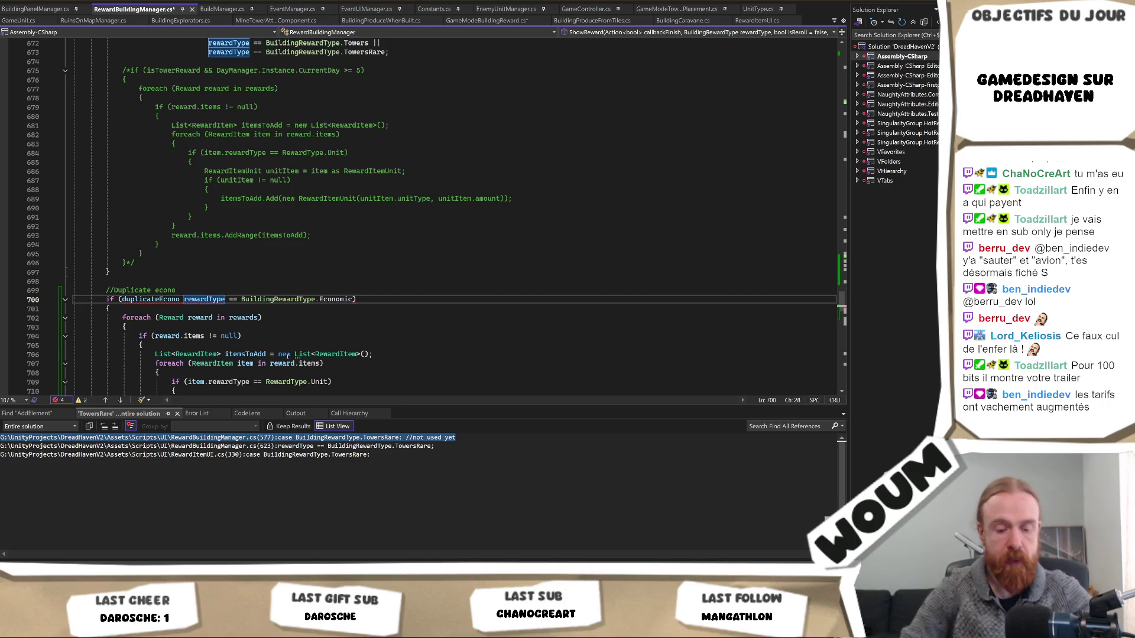
type("||")
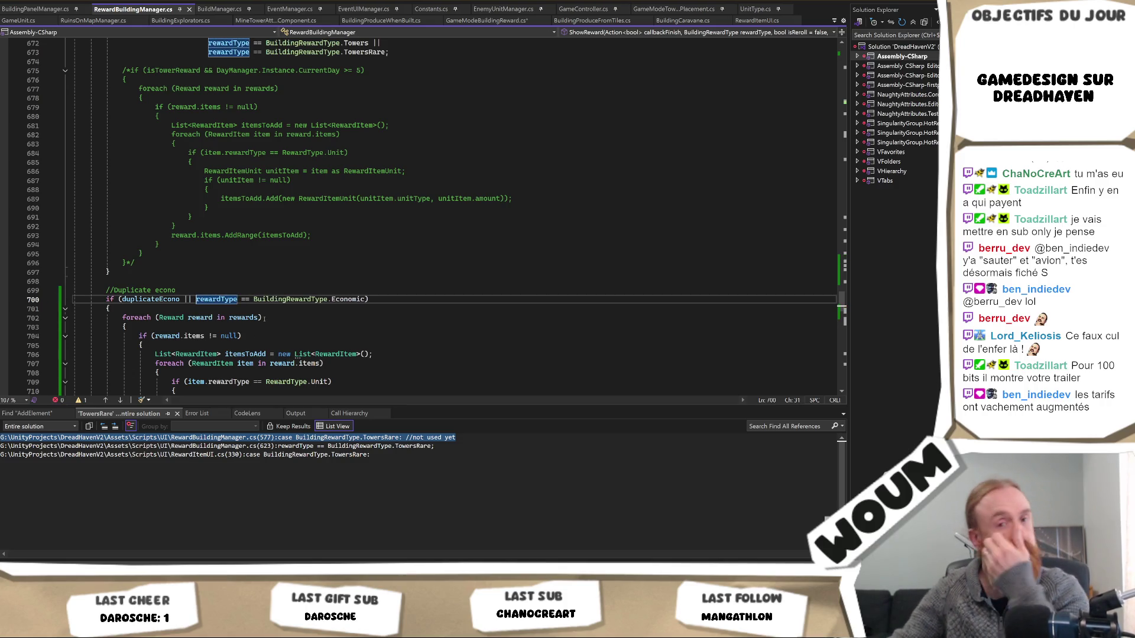
scroll(259, 253, "up", 6)
scroll(259, 253, "up", 20)
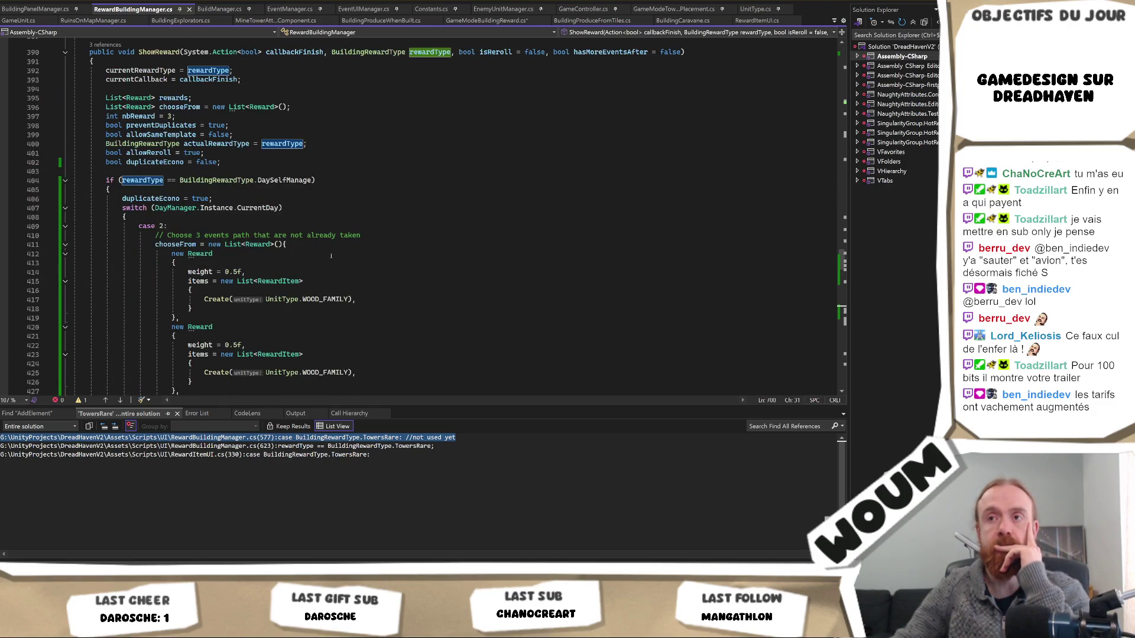
scroll(359, 282, "down", 2)
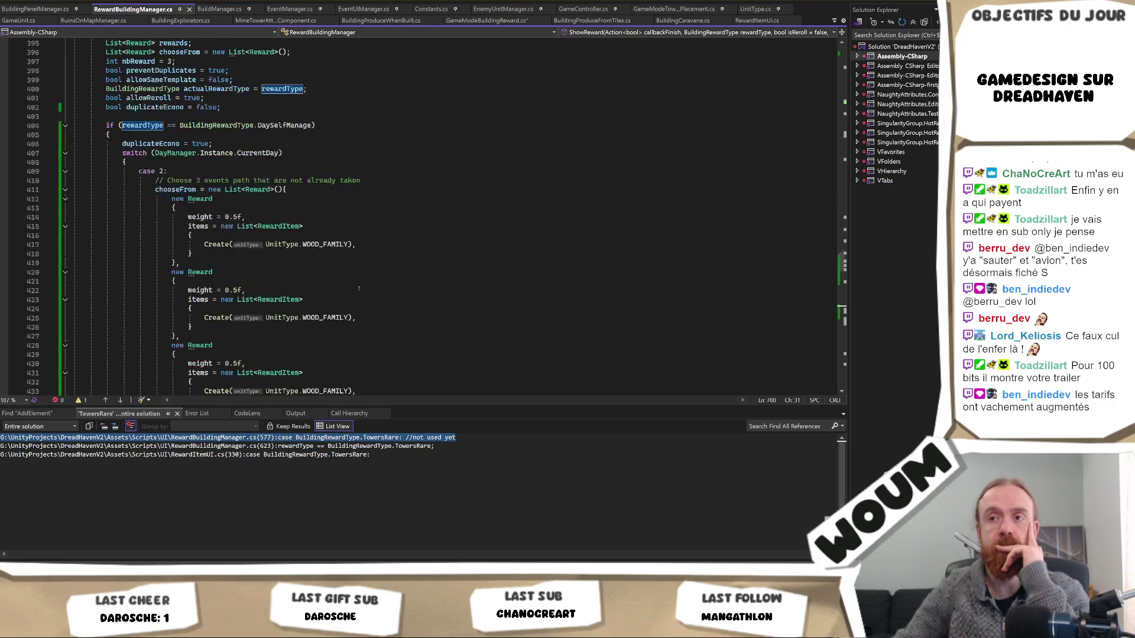
scroll(358, 289, "down", 2)
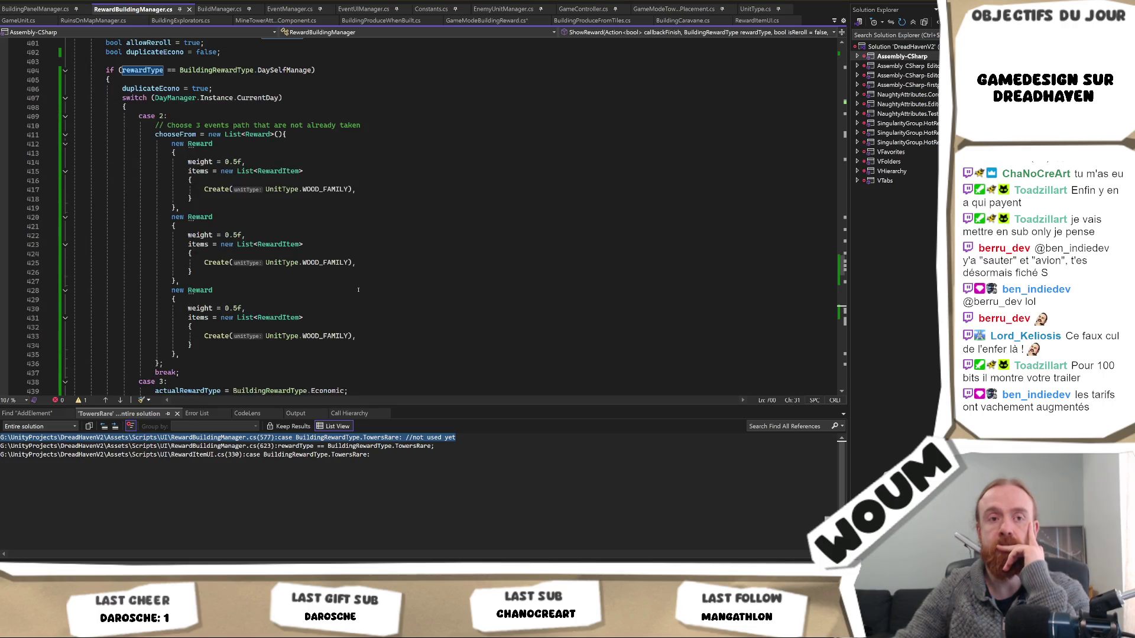
scroll(358, 289, "up", 3)
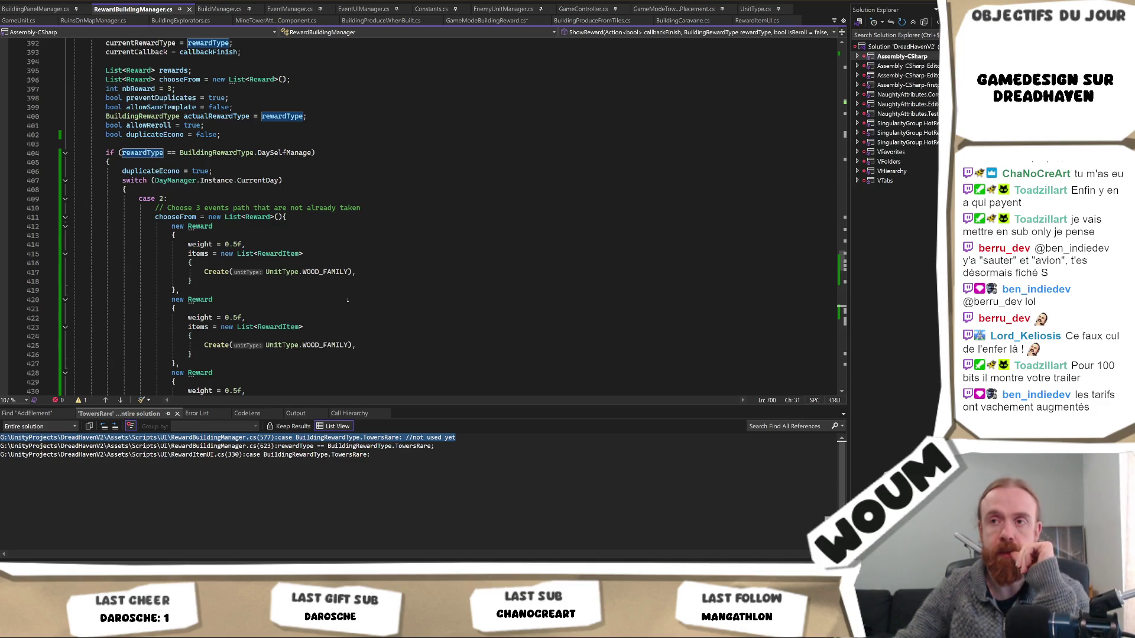
scroll(348, 300, "down", 2)
double_click(325, 289)
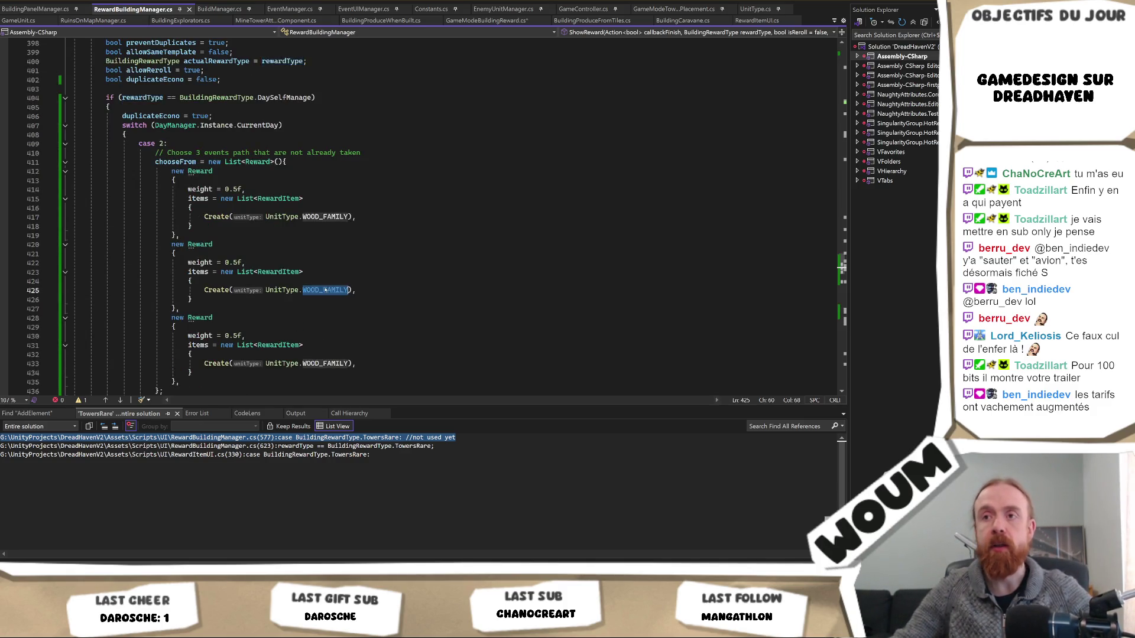
Find all WOOD_FAMILY references from UnitType.cs and open the RewardItemUI.cs match
key("F12")
double_click(113, 159)
key("ctrl+shift+f")
key("Return")
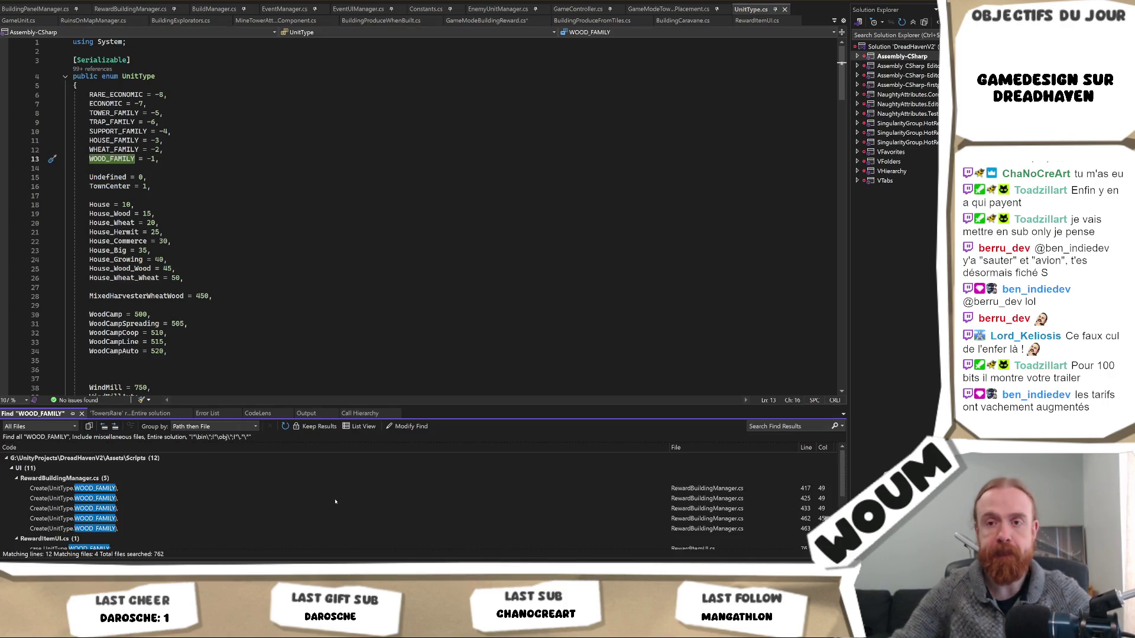
scroll(335, 502, "down", 1)
double_click(92, 509)
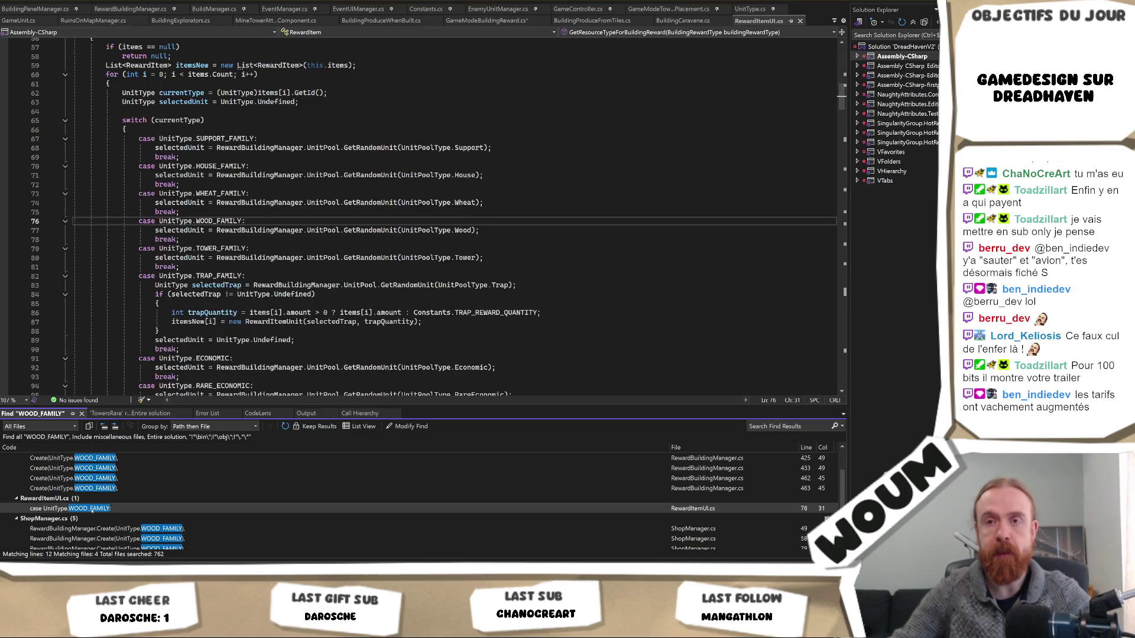